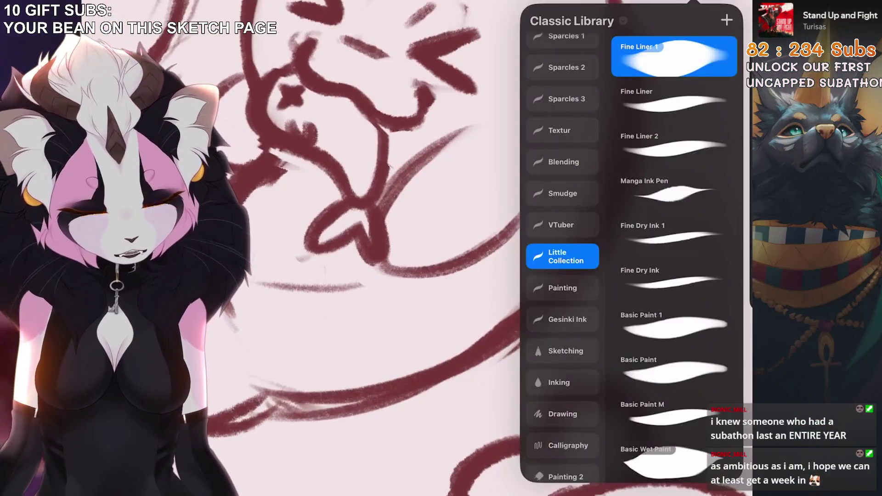
left_click(394, 197)
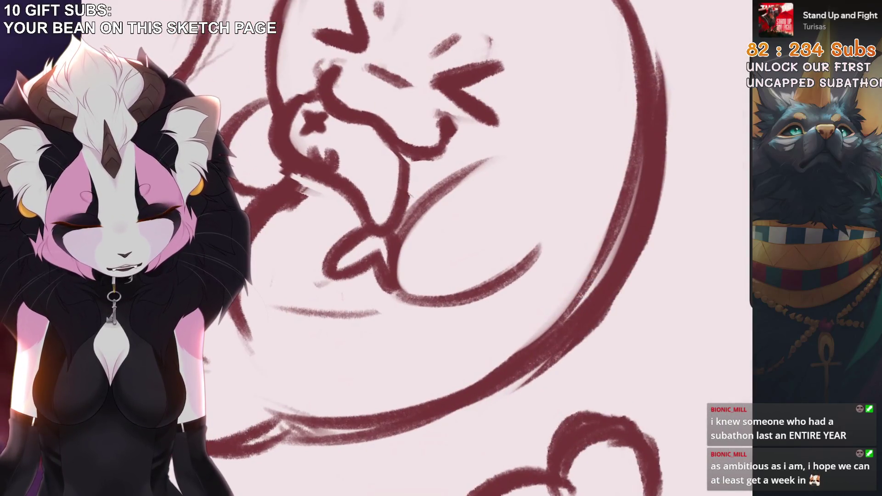
scroll(413, 229, "down", 5)
scroll(497, 249, "up", 5)
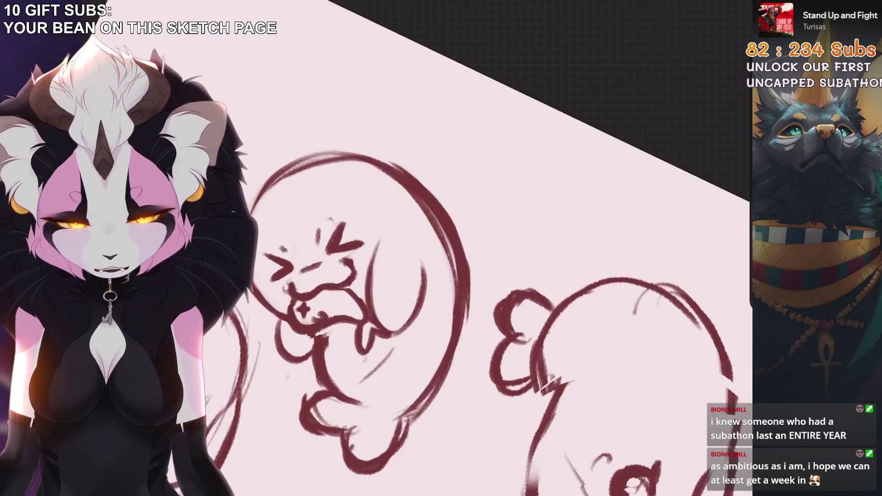
scroll(501, 281, "up", 5)
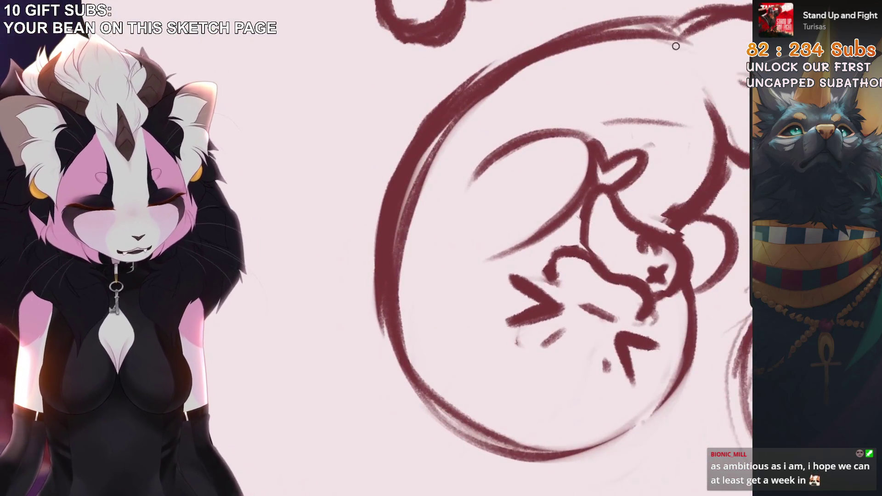
key("ctrl+z")
mouse_move(675, 46)
left_mouse_down()
mouse_move(491, 88)
mouse_move(675, 42)
left_mouse_up()
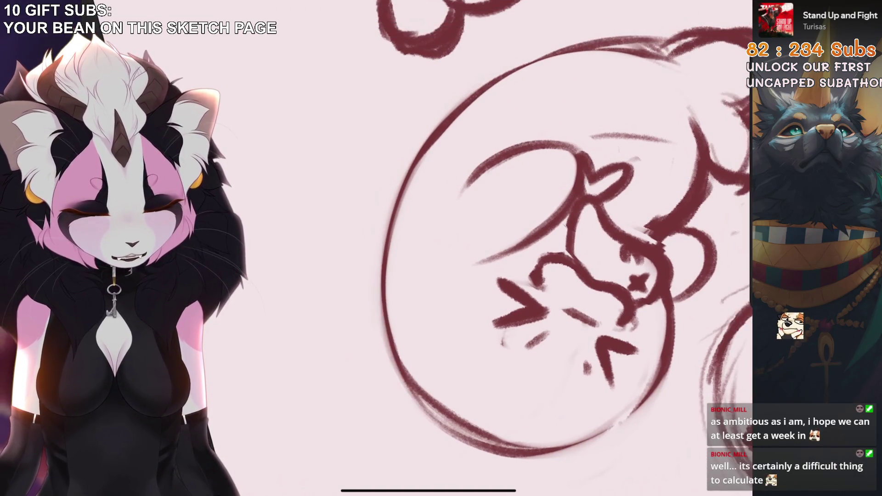
left_click_drag(519, 257, 349, 368)
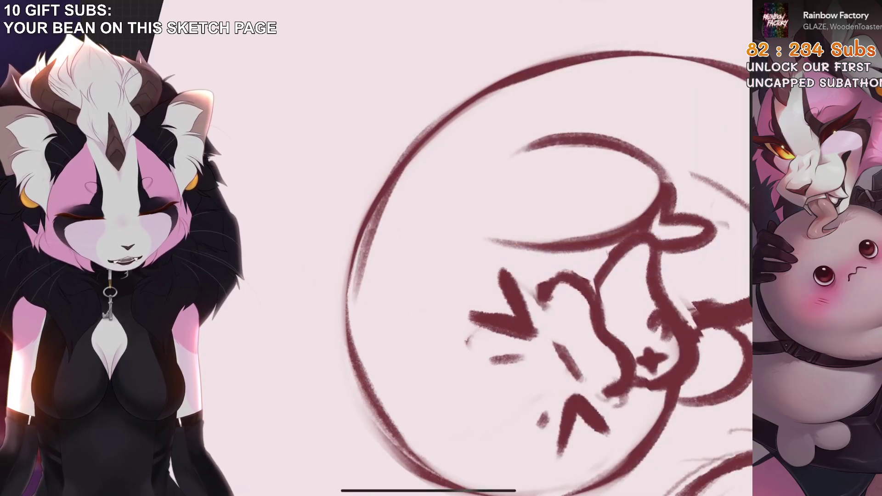
Redraw the seal's large left arc as one clean curve, undoing the extra stroke
mouse_move(501, 90)
left_mouse_down()
mouse_move(361, 276)
mouse_move(359, 400)
mouse_move(411, 454)
left_mouse_up()
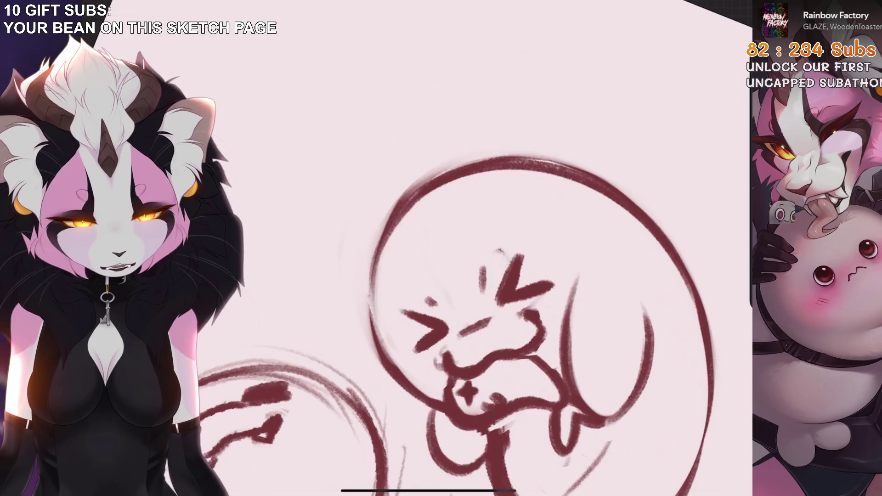
left_click_drag(414, 198, 367, 335)
left_click_drag(390, 227, 363, 377)
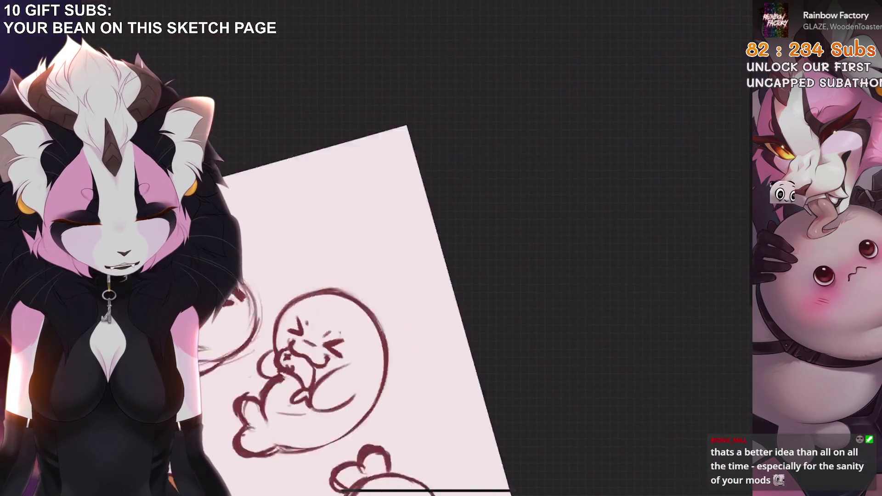
key("ctrl+z")
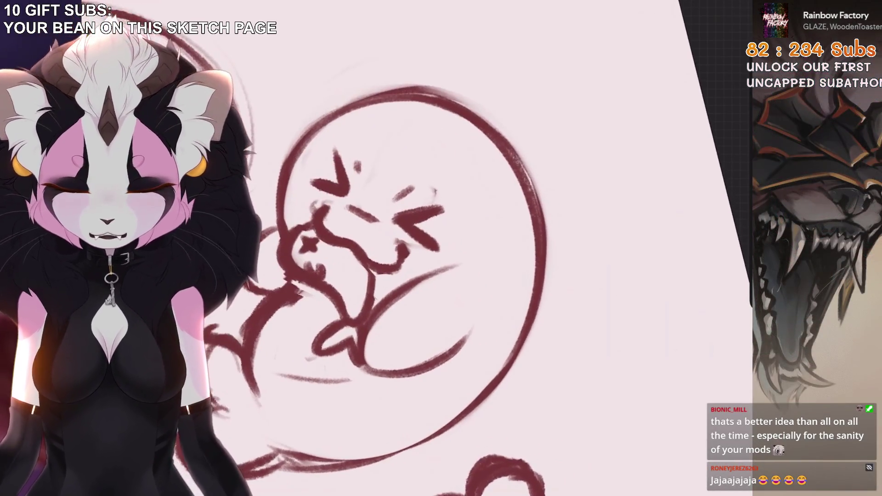
Enclose the seal's face in a freehand selection
key("s")
mouse_move(317, 317)
left_mouse_down()
mouse_move(373, 362)
mouse_move(390, 275)
mouse_move(478, 147)
mouse_move(274, 246)
mouse_move(316, 315)
left_mouse_up()
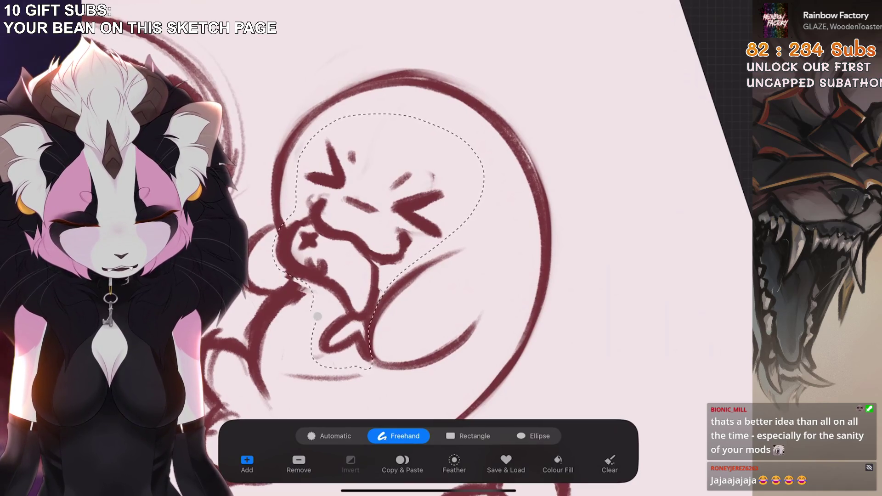
Rotate the selected seal face slightly
left_click(317, 316)
left_click_drag(331, 122, 324, 117)
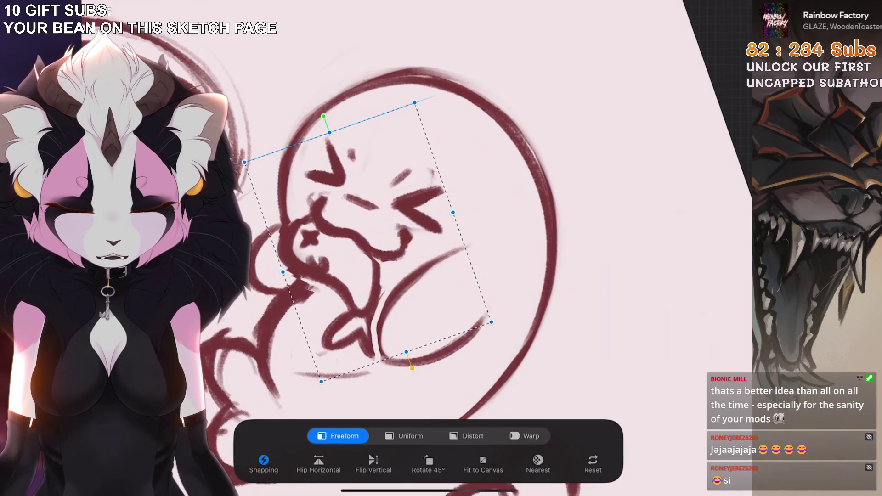
left_click_drag(395, 207, 381, 266)
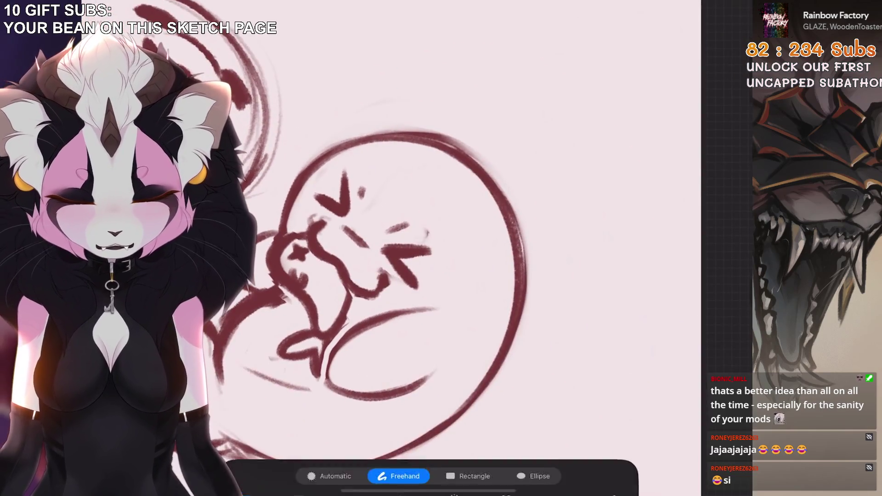
Select the V-shaped brow mark and reshape it with Warp
left_click_drag(383, 154, 383, 150)
left_click(524, 436)
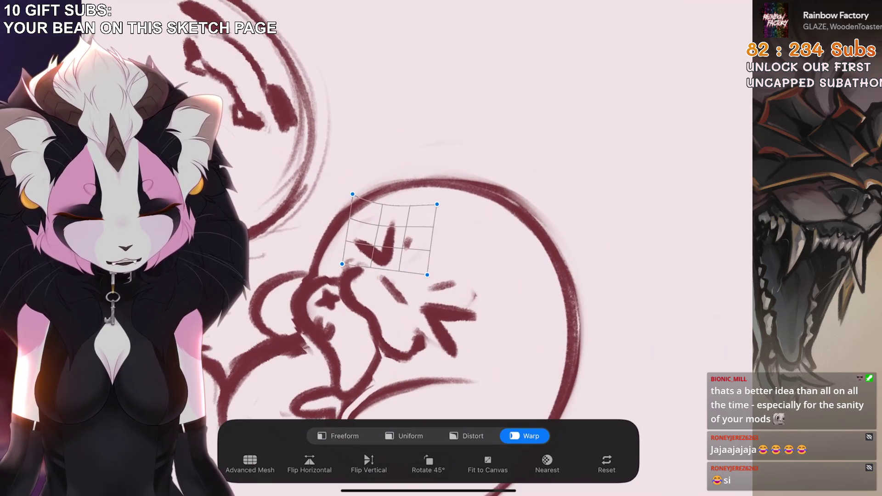
mouse_move(413, 299)
left_mouse_down()
mouse_move(322, 298)
mouse_move(418, 285)
mouse_move(436, 230)
left_mouse_up()
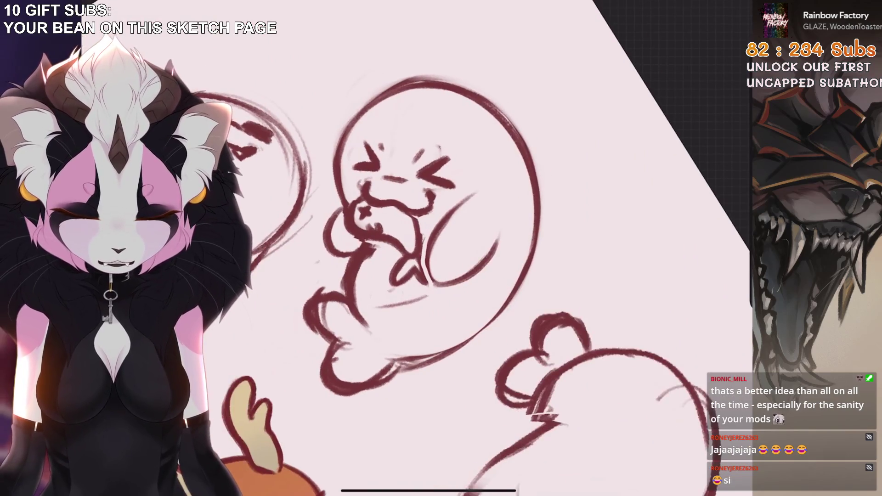
Erase stray inner and outer lines, redraw the head's left outline, and lighten the lower body
scroll(413, 276, "up", 5)
mouse_move(452, 193)
left_mouse_down()
mouse_move(463, 295)
mouse_move(551, 282)
left_mouse_up()
mouse_move(510, 409)
left_mouse_down()
mouse_move(459, 276)
mouse_move(436, 253)
mouse_move(459, 276)
left_mouse_up()
mouse_move(402, 156)
left_mouse_down()
mouse_move(396, 142)
mouse_move(456, 93)
mouse_move(487, 153)
mouse_move(547, 133)
left_mouse_up()
left_click_drag(459, 257, 460, 299)
left_click_drag(453, 126, 370, 395)
scroll(459, 248, "down", 3)
scroll(506, 168, "up", 5)
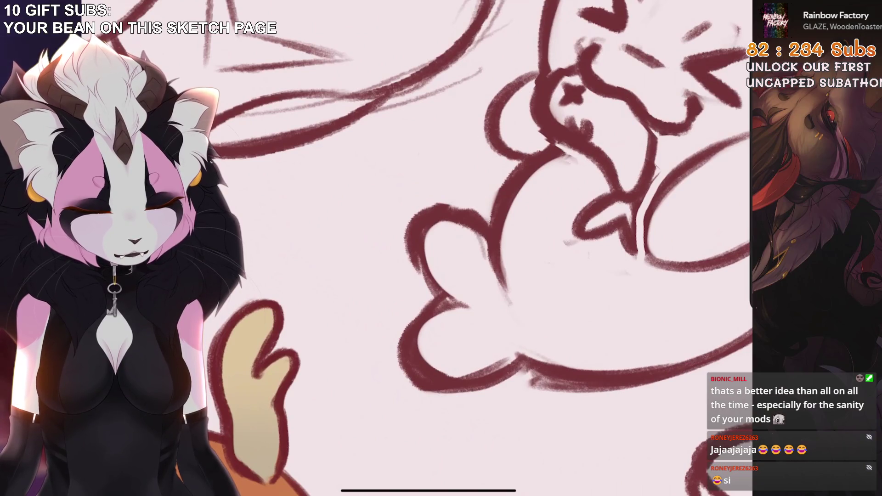
left_click_drag(572, 157, 505, 301)
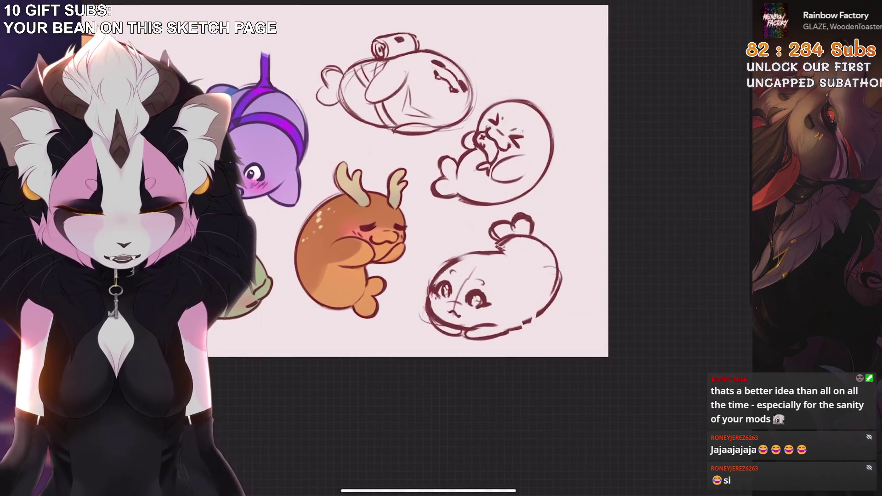
With Uniform transform, move, enlarge and rotate the seal sketch to sit above the lower seal
key("v")
left_click(405, 436)
left_click_drag(491, 147, 359, 216)
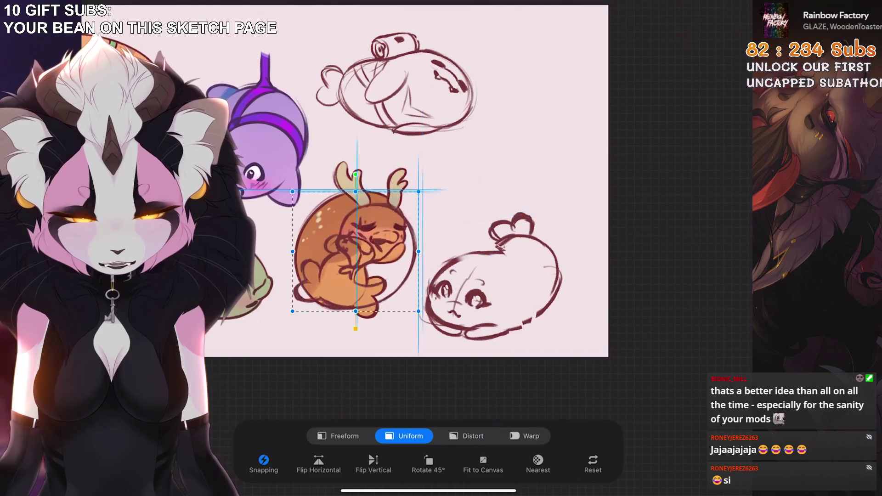
left_click_drag(349, 151, 322, 178)
left_click_drag(389, 173, 391, 165)
mouse_move(352, 248)
left_mouse_down()
mouse_move(457, 168)
mouse_move(459, 271)
left_mouse_up()
mouse_move(427, 202)
left_mouse_down()
mouse_move(476, 202)
mouse_move(427, 201)
left_mouse_up()
mouse_move(451, 271)
left_mouse_down()
mouse_move(441, 188)
mouse_move(404, 126)
left_mouse_up()
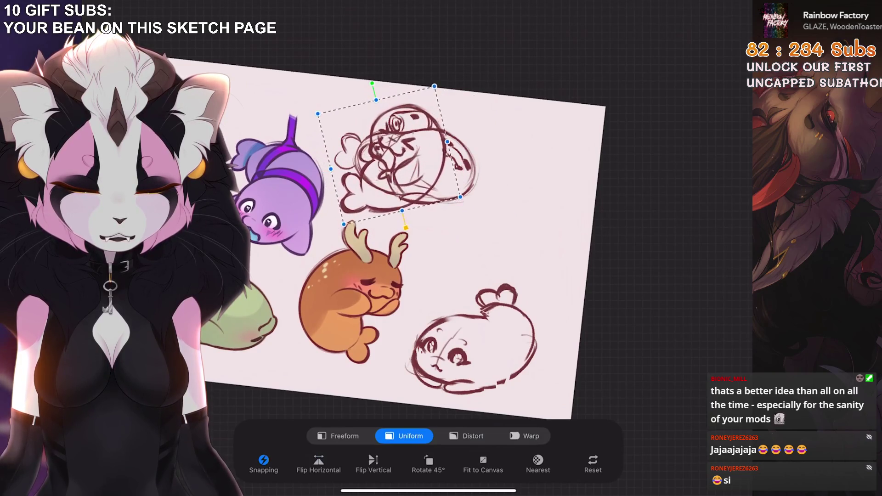
Fine-tune that seal sketch's position, shifting it right and down, then slightly up-left
scroll(441, 248, "up", 1)
left_click_drag(436, 158, 536, 206)
scroll(427, 257, "down", 1)
left_click_drag(478, 202, 466, 215)
left_click(735, 5)
On Layer 49, move the big-eyed seal sketch to the top middle
left_click(665, 242)
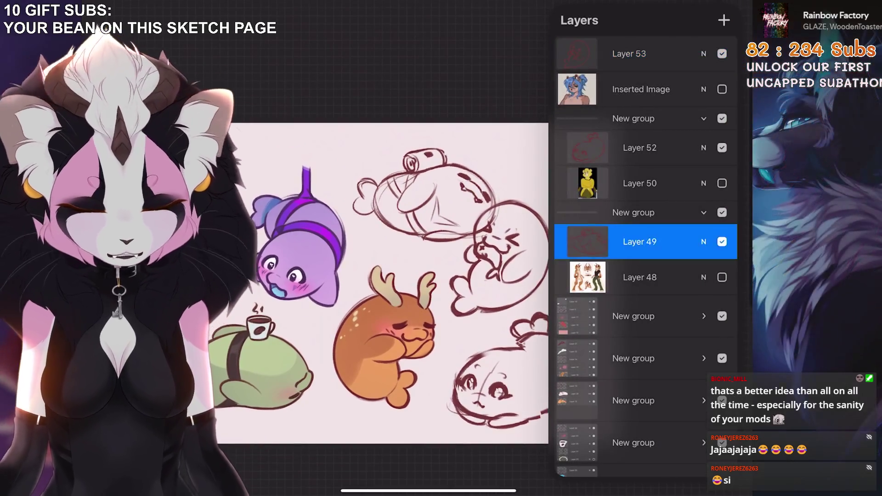
left_click(735, 6)
mouse_move(426, 195)
left_mouse_down()
mouse_move(423, 187)
mouse_move(432, 386)
mouse_move(408, 285)
mouse_move(397, 307)
left_mouse_up()
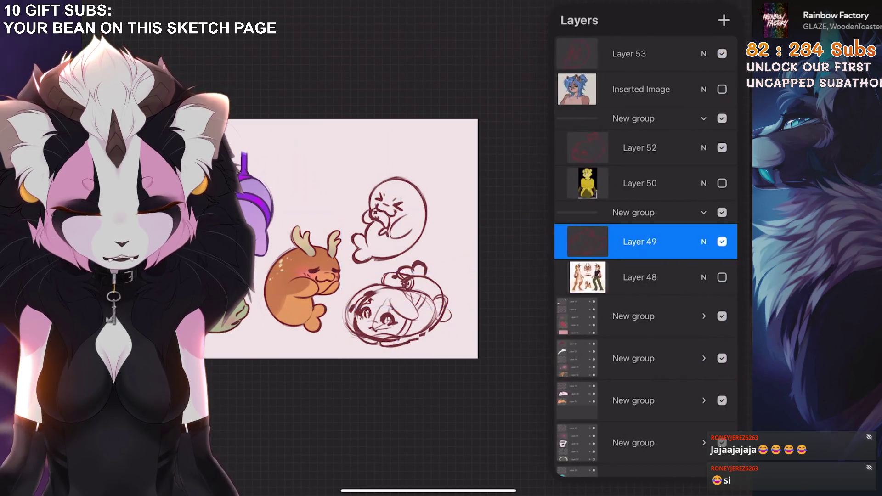
left_click(639, 147)
mouse_move(473, 376)
left_mouse_down()
mouse_move(464, 215)
mouse_move(390, 184)
mouse_move(386, 164)
mouse_move(396, 220)
left_mouse_up()
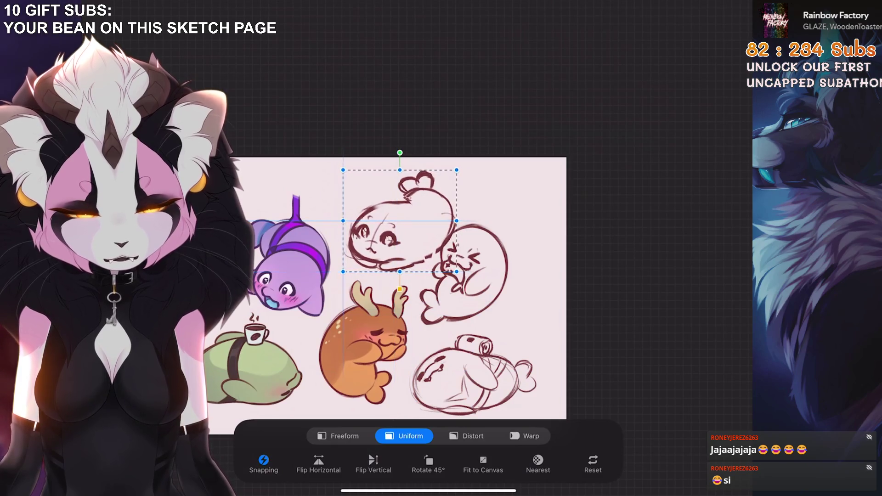
On Layer 53, nudge the crying seal sketch slightly right
left_click(717, 5)
left_click(640, 54)
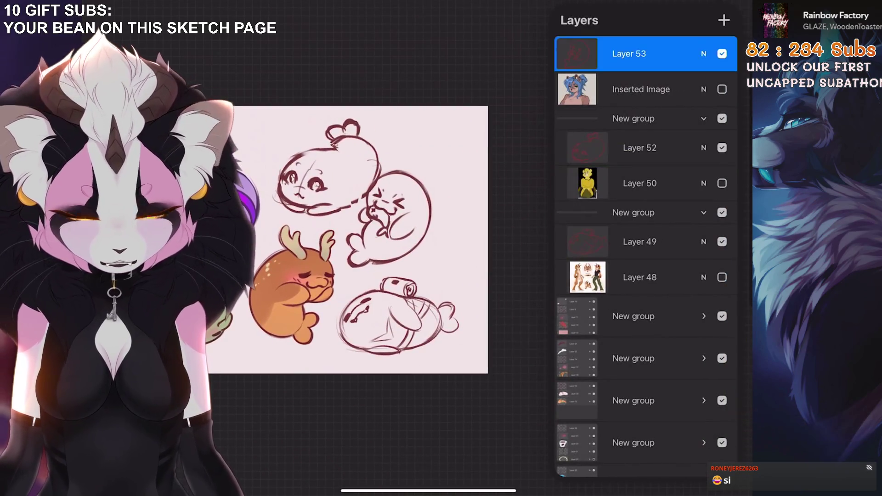
left_click_drag(411, 213, 413, 215)
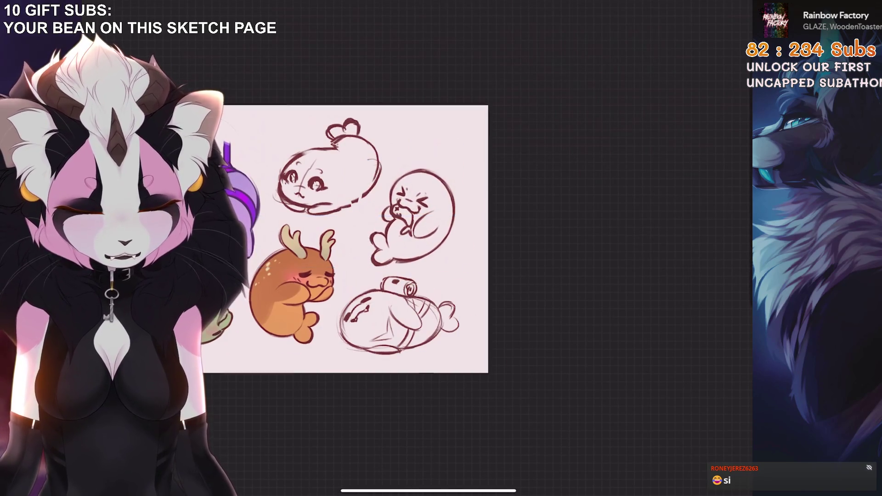
left_click(717, 6)
On Layer 52, shrink the seal sketch and place it at the upper centre
left_click(640, 148)
left_click(717, 5)
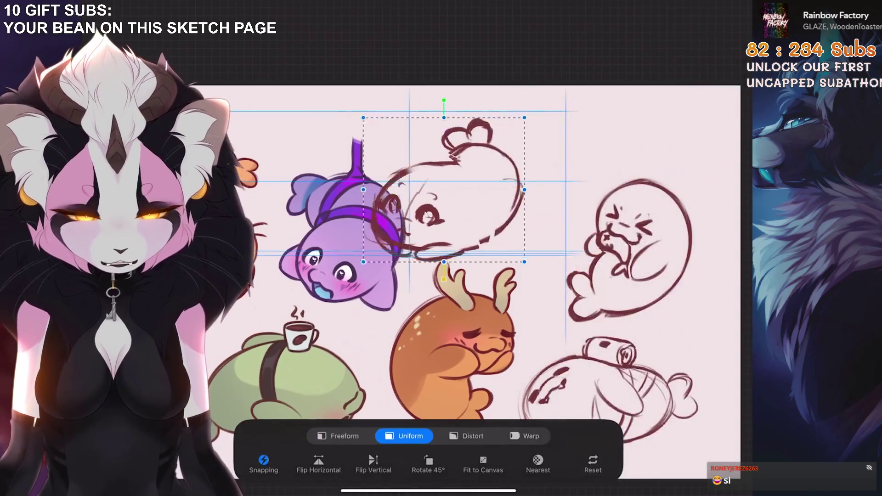
left_click_drag(414, 104, 334, 221)
left_click_drag(414, 150, 412, 151)
left_click_drag(333, 222, 176, 234)
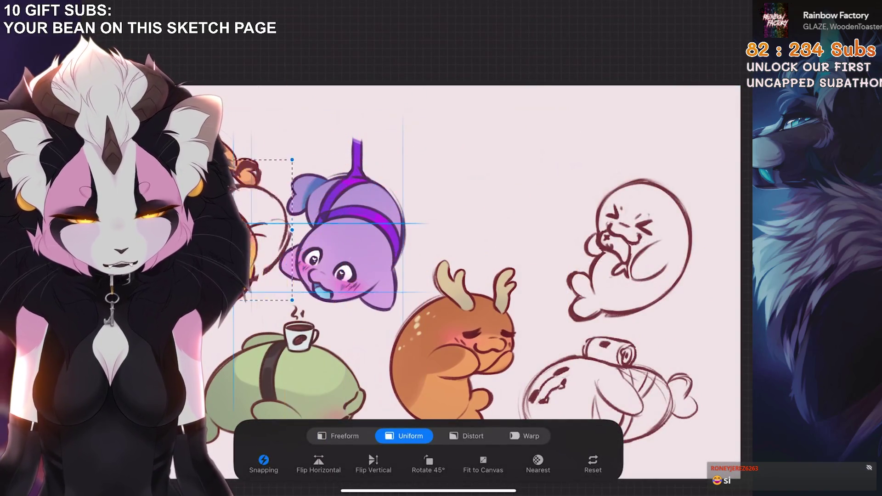
mouse_move(176, 235)
left_mouse_down()
mouse_move(517, 195)
mouse_move(499, 169)
left_mouse_up()
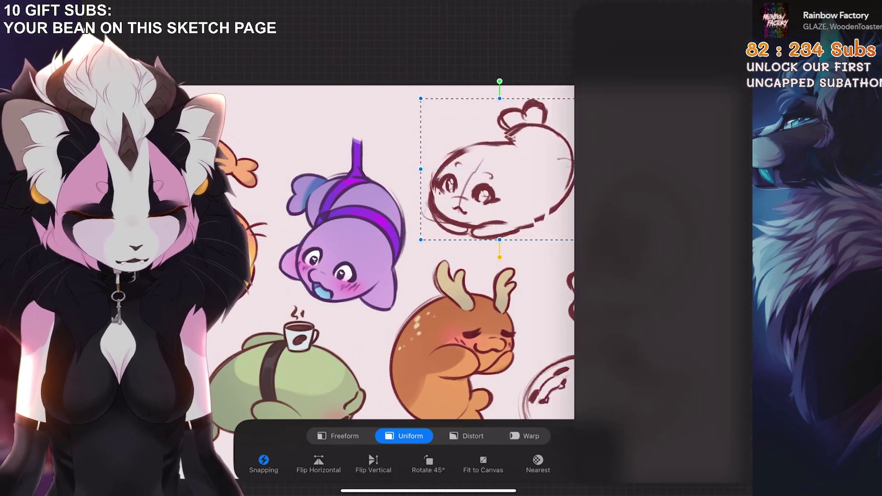
left_click(717, 7)
Back on Layer 53, rotate the squinting seal sketch about 17° clockwise and further
left_click(716, 6)
left_click(716, 7)
left_click(640, 242)
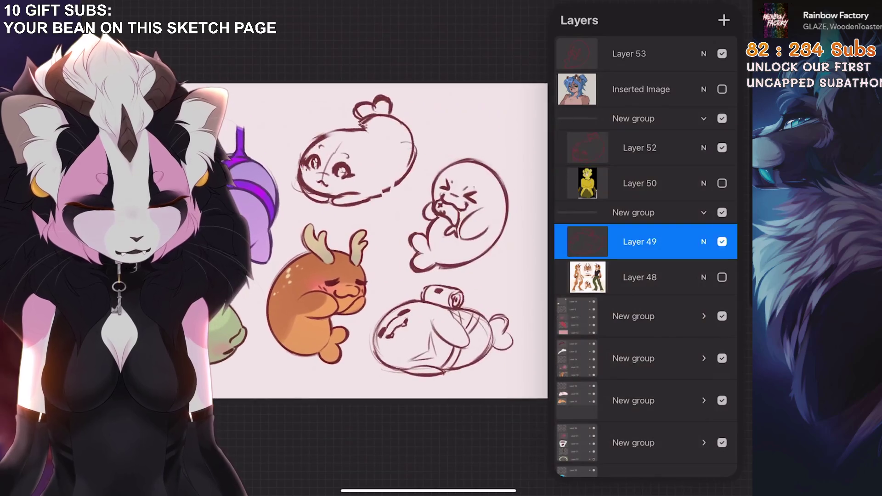
left_click(639, 148)
left_click(629, 53)
key("v")
left_click_drag(376, 124, 399, 121)
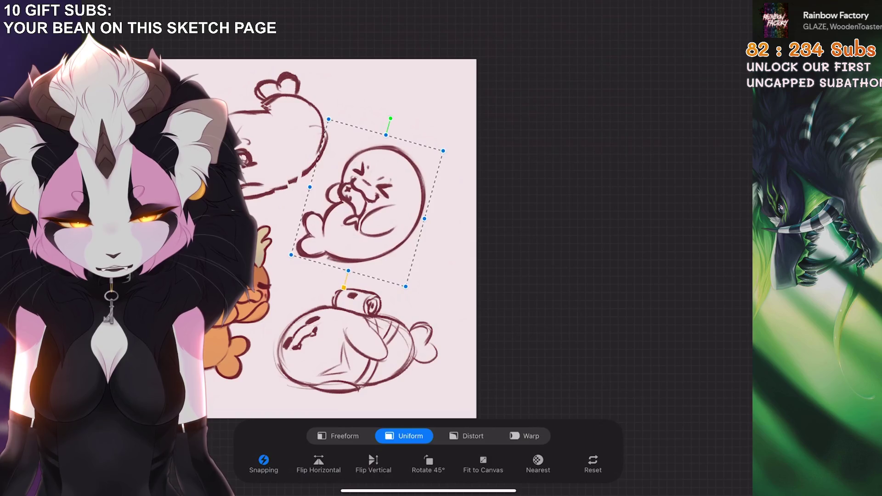
scroll(377, 212, "down", 3)
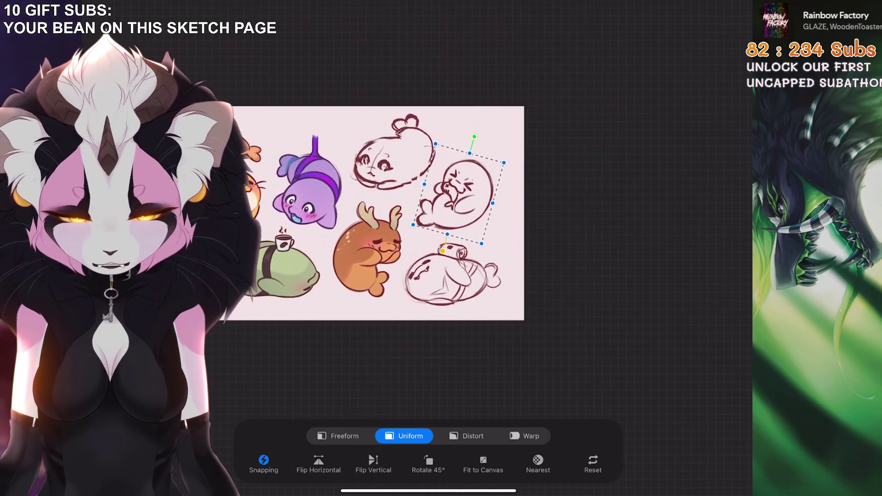
scroll(376, 213, "up", 2)
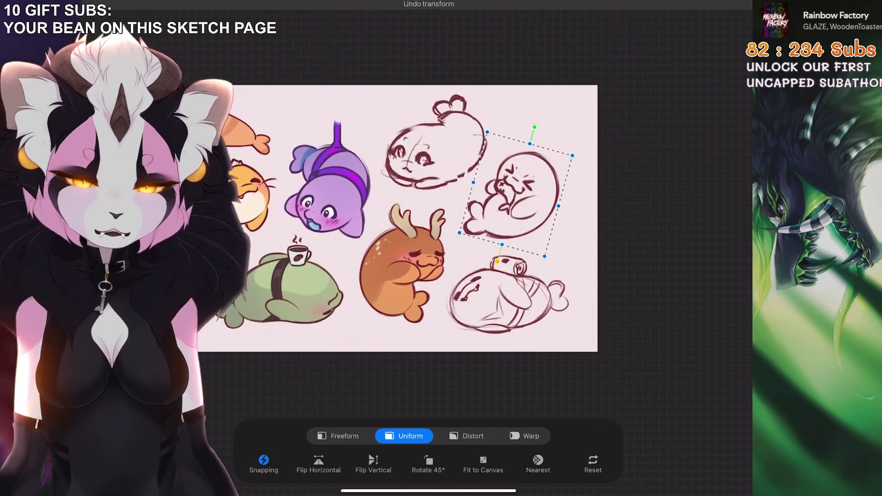
left_click_drag(544, 124, 554, 133)
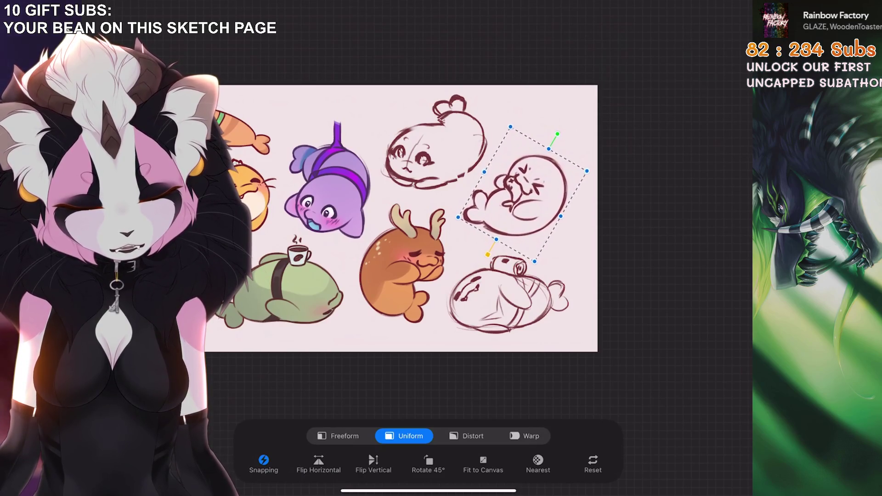
Rotate the selected seal sketch clockwise to stand upright and apply it
key("l")
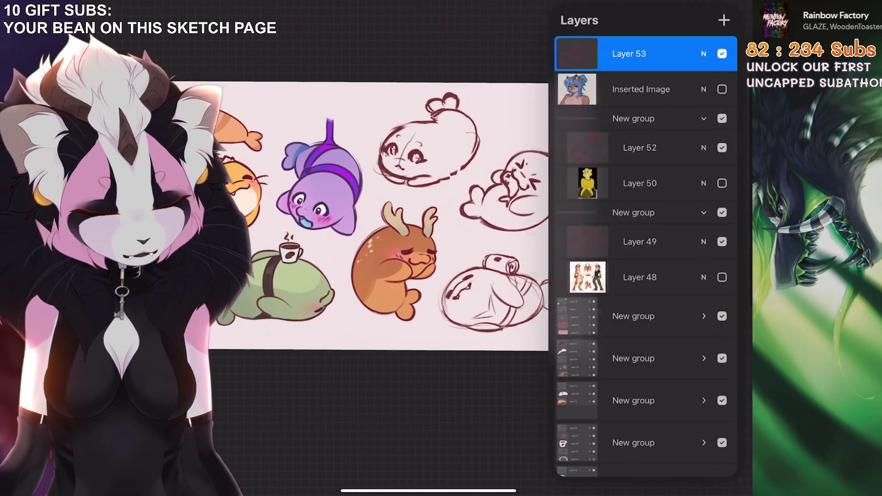
scroll(368, 207, "up", 2)
key("v")
mouse_move(395, 46)
left_mouse_down()
mouse_move(354, 106)
mouse_move(392, 93)
left_mouse_up()
key("v")
scroll(459, 230, "down", 3)
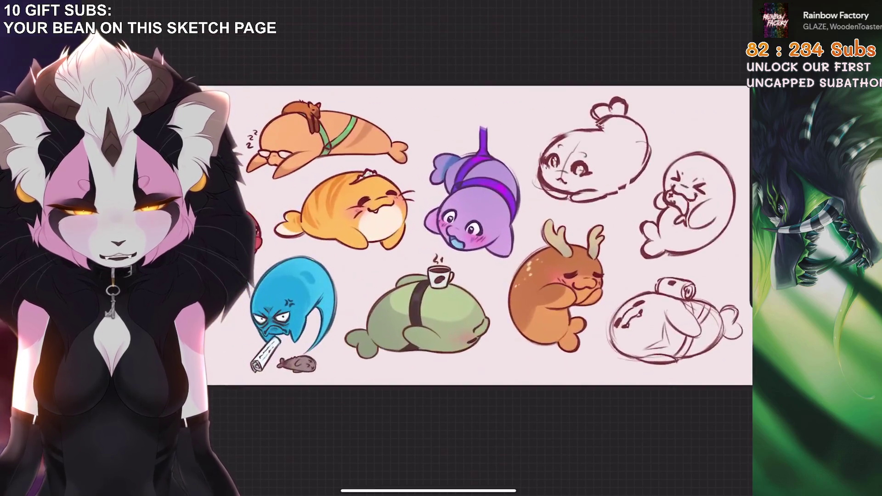
scroll(459, 230, "up", 3)
Tilt the squinting seal about 20 degrees and shift it slightly left
key("v")
left_click_drag(518, 80, 493, 132)
left_click_drag(523, 207, 517, 208)
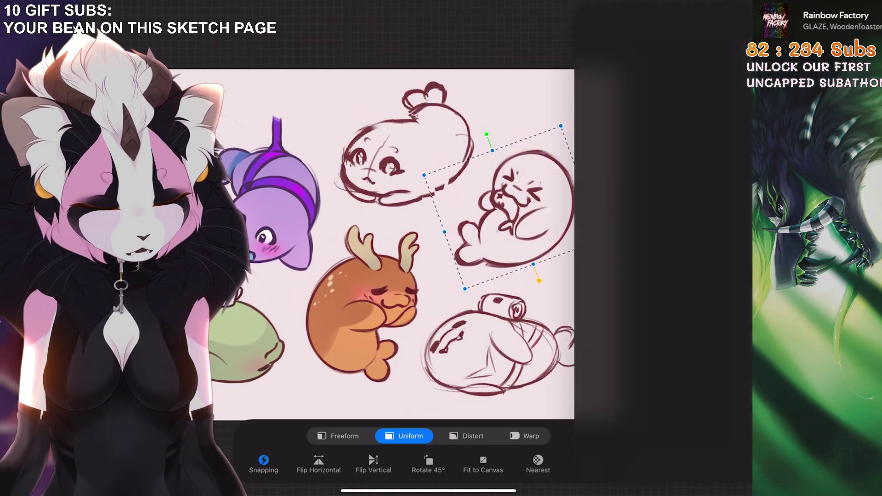
On Layer 49, move the bottom seal sketch up and right
left_click(640, 147)
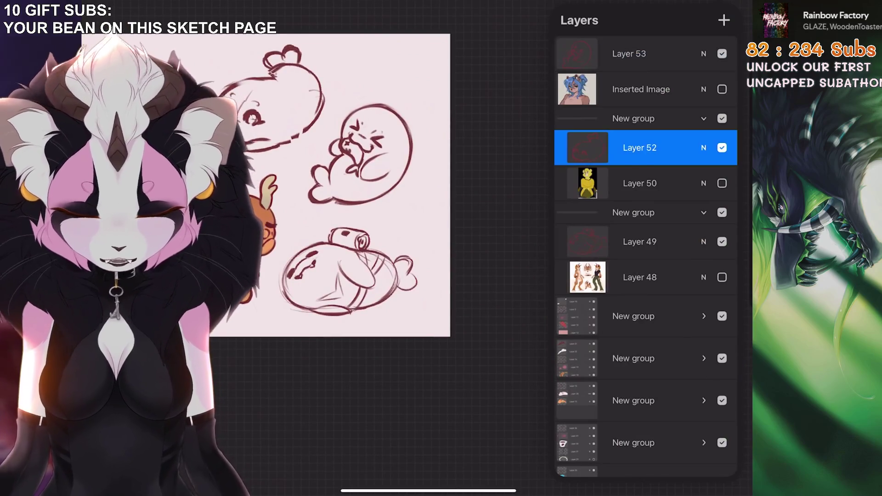
left_click(639, 242)
left_click_drag(349, 269, 354, 262)
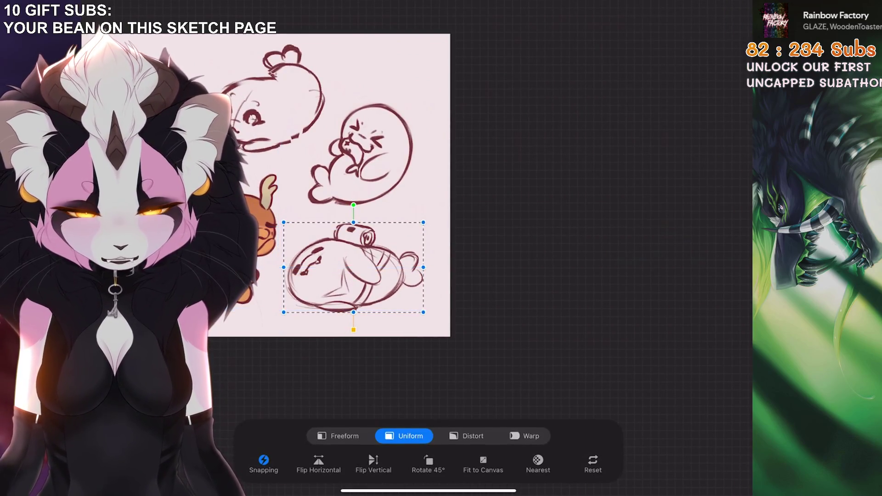
scroll(482, 234, "left", 10)
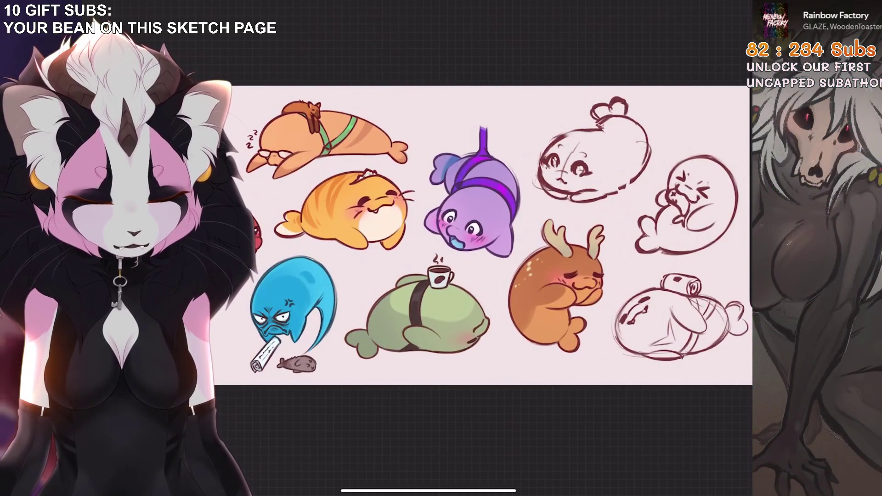
scroll(482, 234, "right", 10)
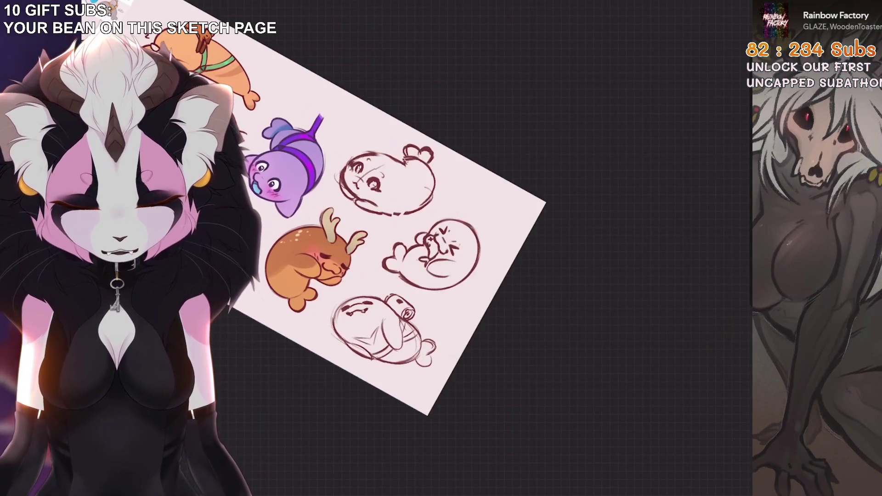
scroll(381, 257, "up", 10)
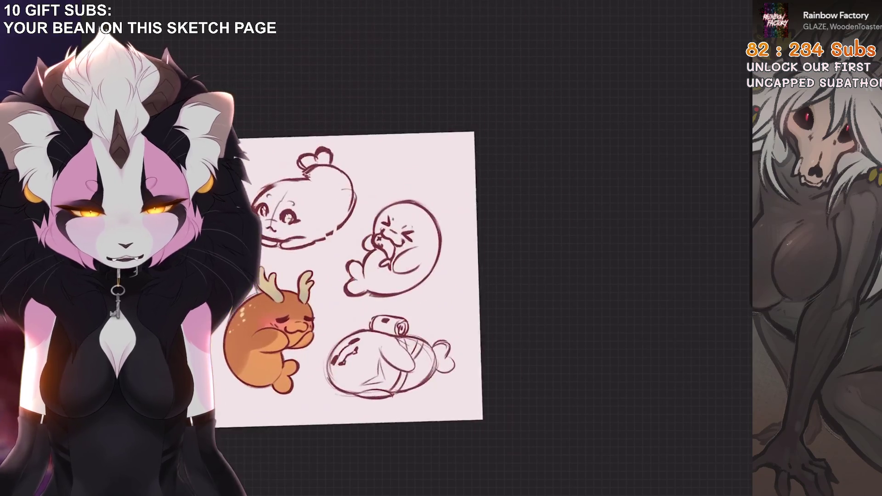
On Layer 53, lasso part of the squinting seal and nudge and rotate it slightly
left_click(643, 54)
key("s")
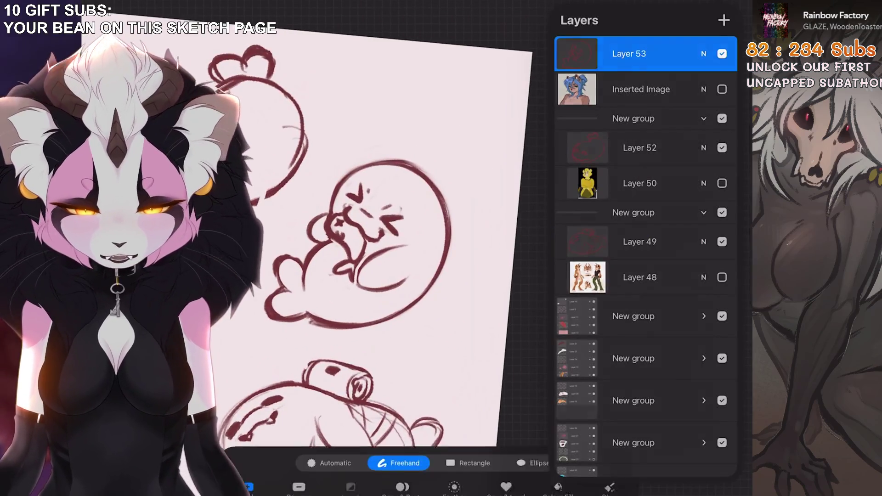
left_click_drag(386, 116, 292, 225)
left_click_drag(473, 131, 381, 118)
left_click_drag(386, 221, 389, 216)
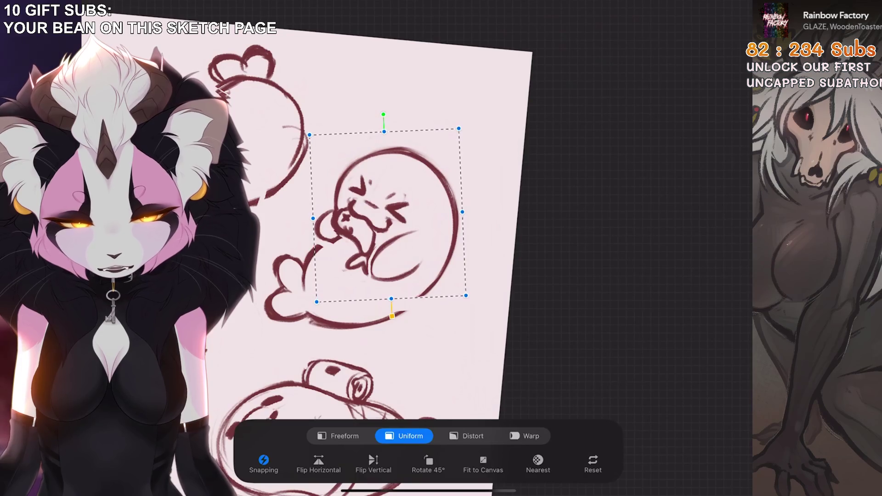
Undo the two most recent paint strokes on the squinting seal
scroll(450, 248, "up", 3)
key("ctrl+z")
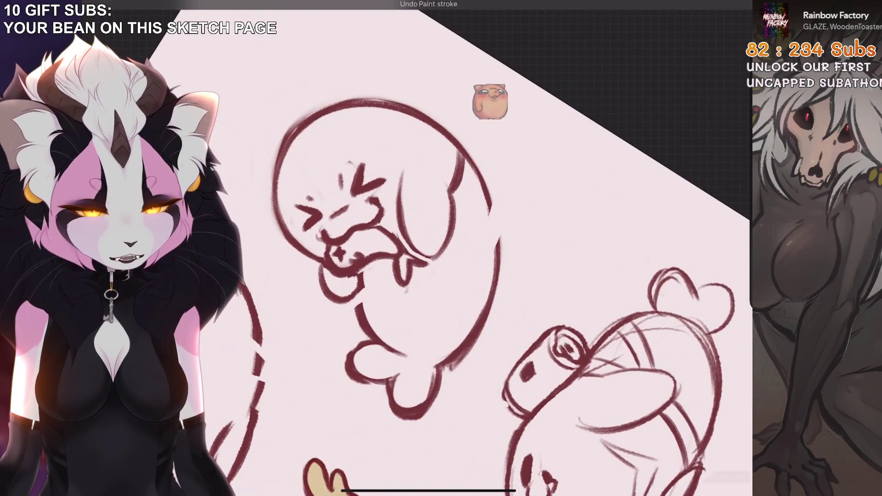
scroll(459, 248, "up", 3)
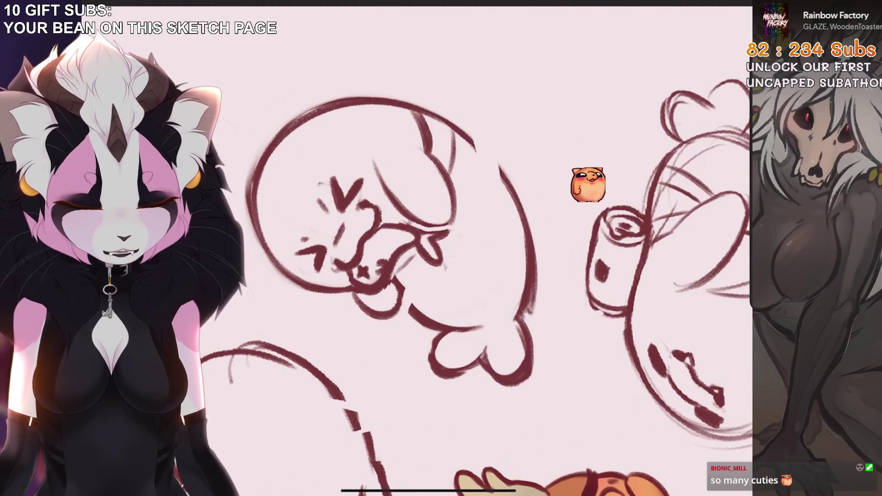
scroll(451, 248, "down", 3)
scroll(450, 248, "up", 4)
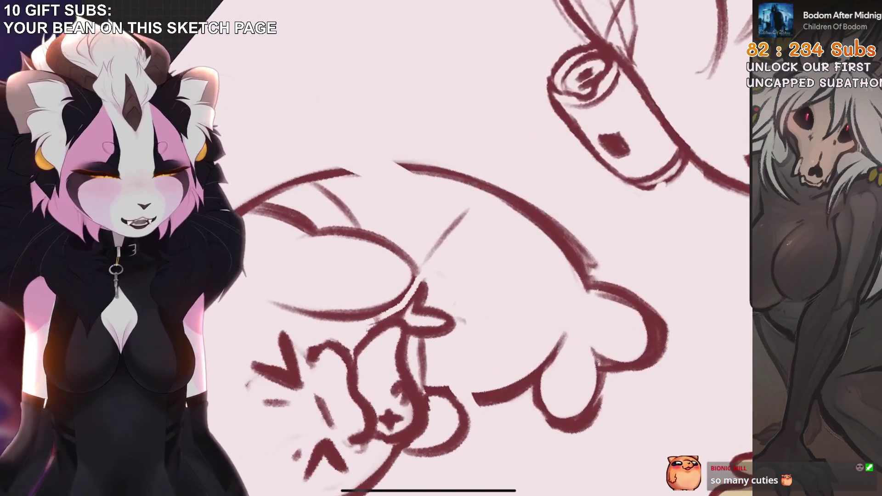
scroll(385, 254, "up", 2)
scroll(450, 248, "up", 1)
scroll(450, 248, "down", 2)
scroll(450, 248, "up", 3)
key("ctrl+z")
Draw a curved outline on the seal's body, discarding a stray vertical stroke
left_click_drag(431, 211, 412, 311)
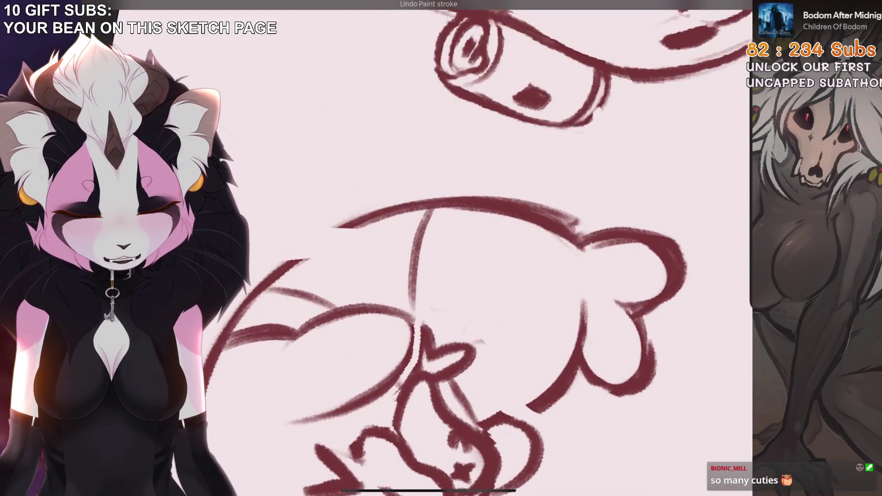
key("ctrl+z")
left_click_drag(415, 212, 371, 301)
key("ctrl+z")
key("ctrl+shift+z")
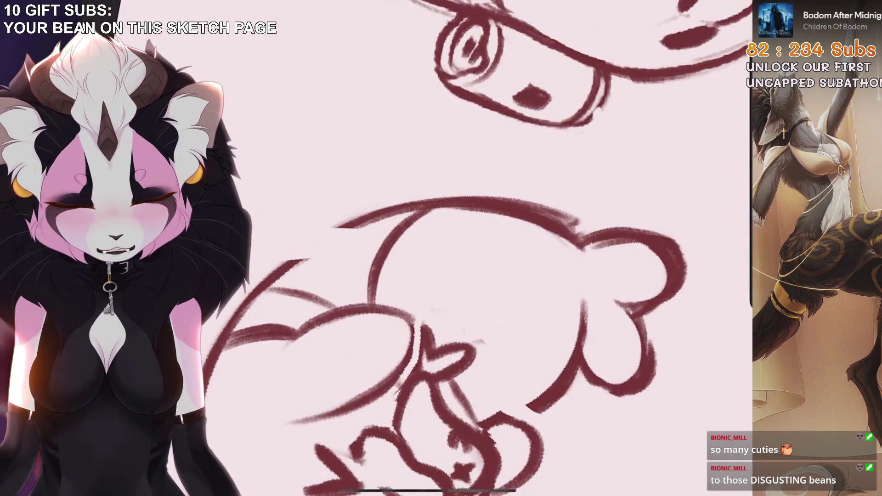
Redraw the squinting seal's flipper lines and add more body lines
left_click_drag(365, 223, 340, 305)
left_click_drag(405, 177, 321, 322)
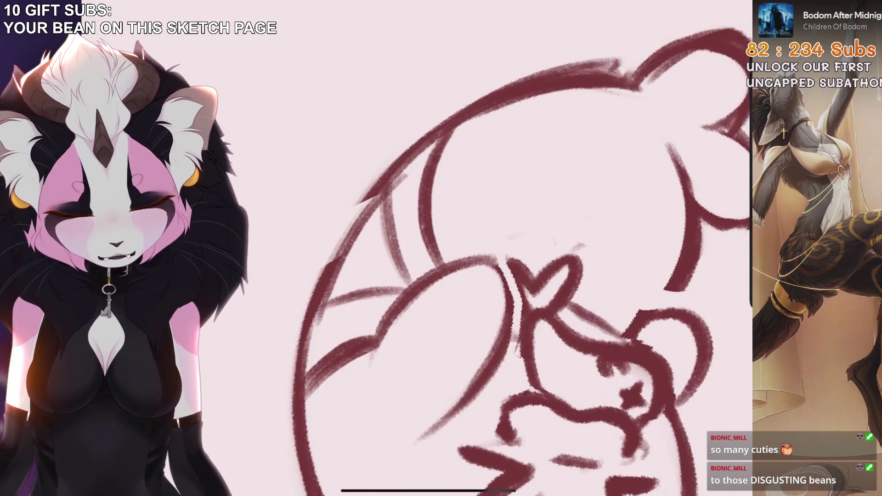
mouse_move(414, 229)
left_mouse_down()
mouse_move(377, 197)
mouse_move(372, 209)
left_mouse_up()
Lasso the squinting seal's lower body and rotate it slightly clockwise
left_click_drag(399, 337, 455, 296)
key("v")
left_click_drag(382, 202, 392, 189)
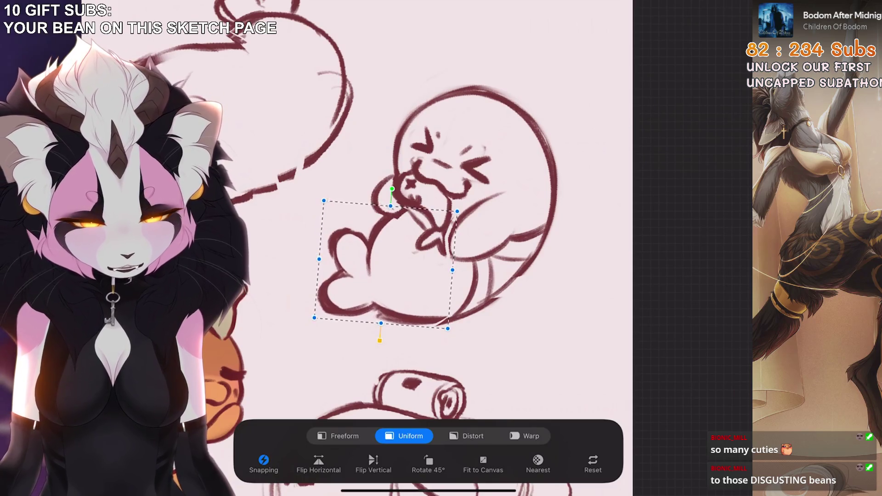
scroll(427, 248, "down", 5)
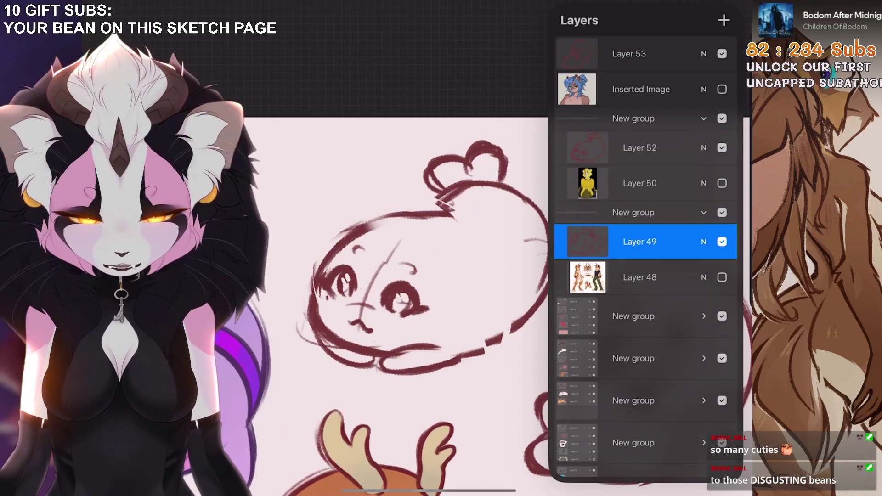
On Layer 52, lasso the top seal sketch and apply a transform to it
left_click(640, 148)
key("s")
left_click_drag(504, 117, 425, 188)
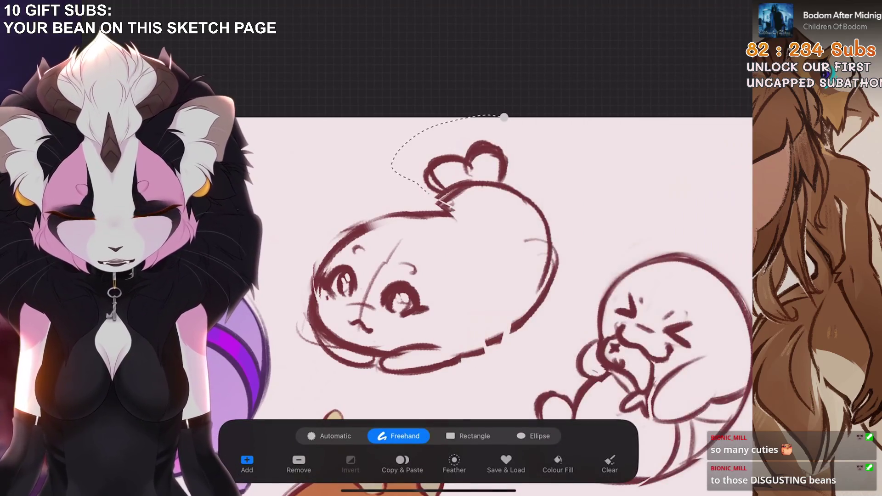
mouse_move(495, 303)
left_mouse_down()
mouse_move(551, 321)
mouse_move(501, 342)
left_mouse_up()
key("v")
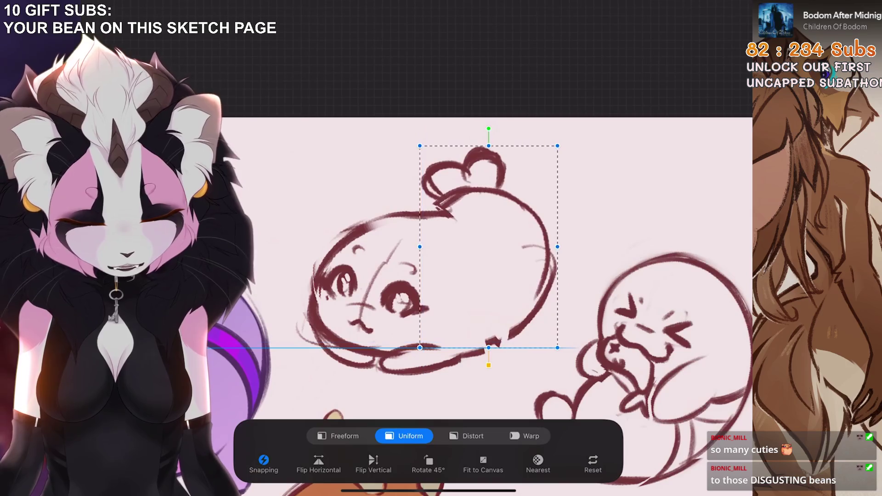
key("v")
scroll(487, 248, "down", 5)
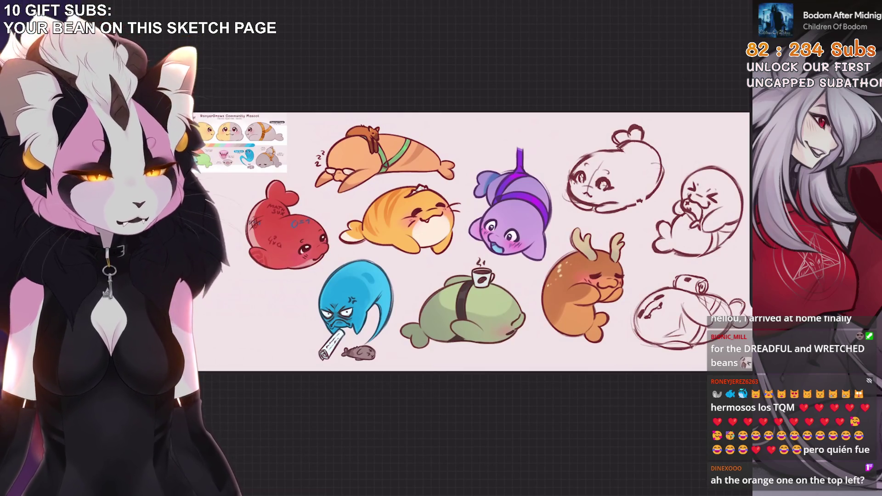
Open the layers list and select Layer 53 in the New group
key("l")
left_click(634, 118)
left_click(629, 54)
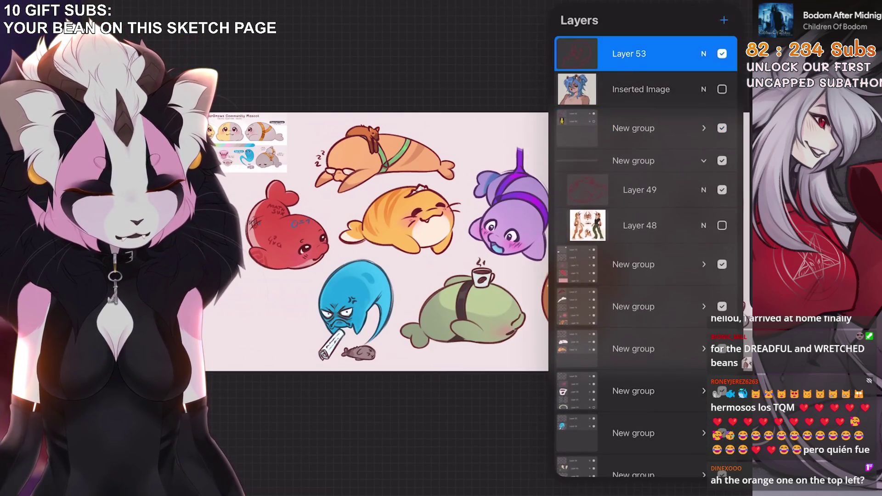
scroll(294, 221, "up", 5)
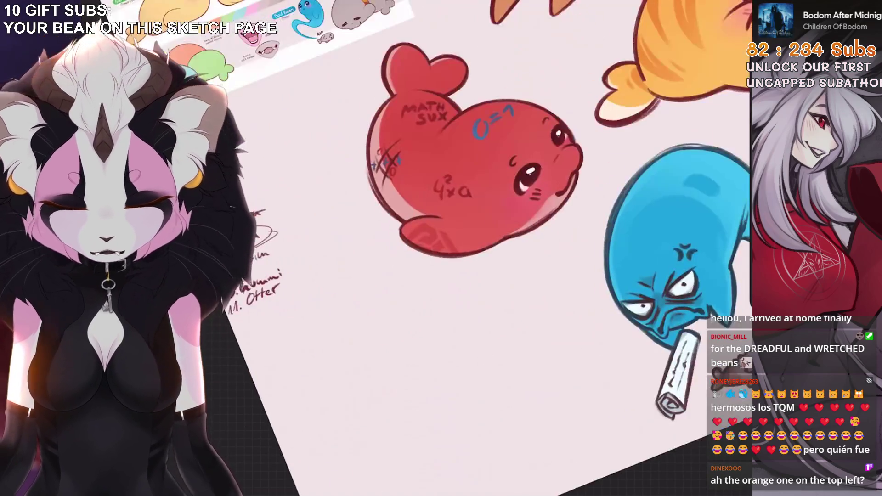
With a sketching brush, begin handwriting the owner's name under the red seal, undoing bad strokes
key("b")
key("b")
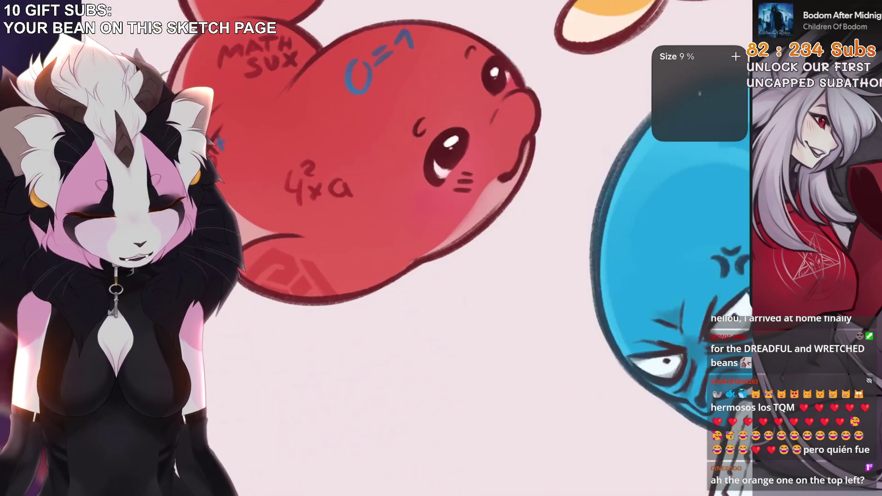
key("ctrl+z")
mouse_move(416, 298)
left_mouse_down()
mouse_move(404, 316)
mouse_move(421, 312)
mouse_move(436, 287)
left_mouse_up()
key("ctrl+z")
left_click_drag(452, 276, 457, 274)
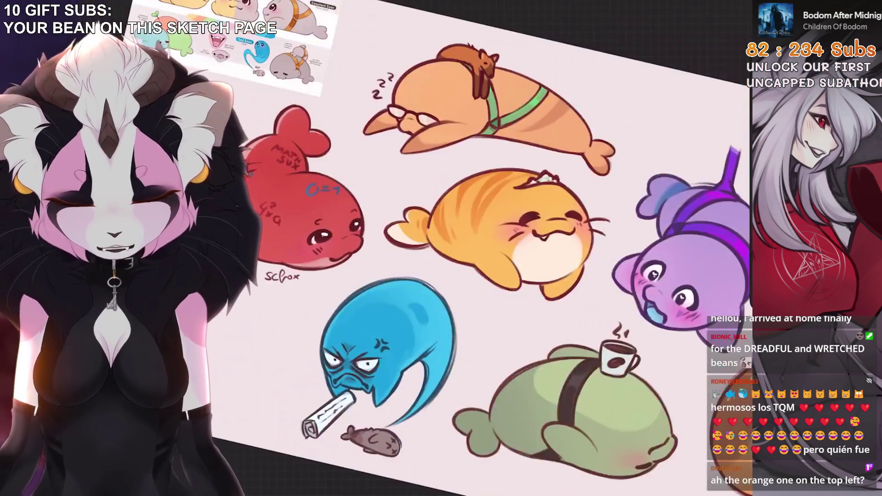
key("ctrl+z")
scroll(414, 183, "up", 3)
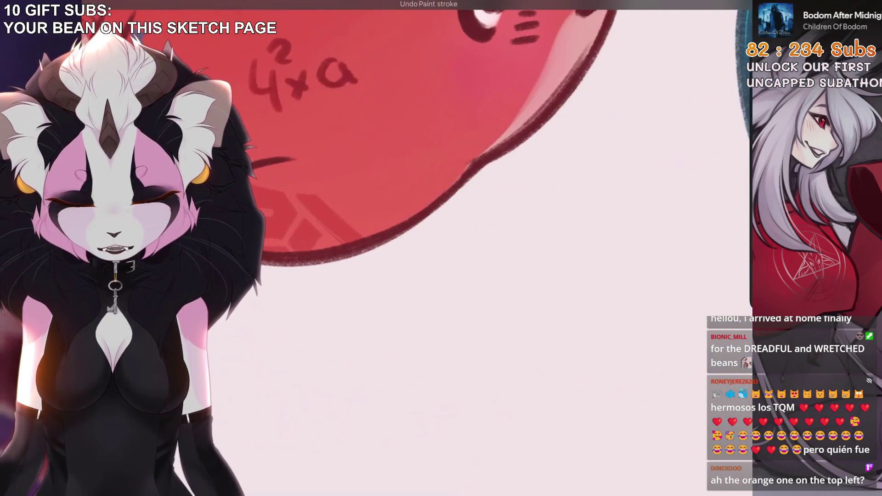
mouse_move(432, 232)
left_mouse_down()
mouse_move(434, 264)
mouse_move(437, 252)
left_mouse_up()
key("ctrl+z")
left_click_drag(463, 225, 444, 253)
key("ctrl+z")
key("ctrl+z")
key("ctrl+z")
key("ctrl+z")
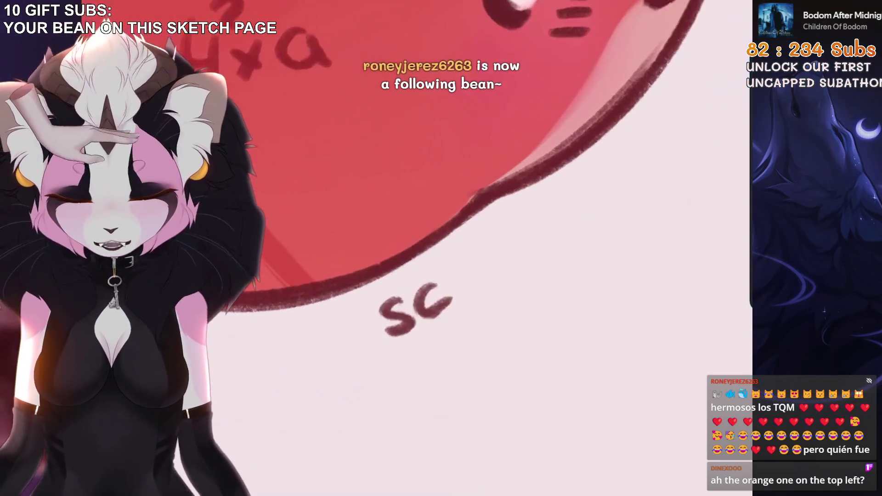
key("ctrl+z")
key("ctrl+z")
mouse_move(436, 287)
left_mouse_down()
mouse_move(425, 317)
mouse_move(446, 307)
mouse_move(420, 312)
mouse_move(418, 298)
left_mouse_up()
key("ctrl+z")
key("ctrl+z")
key("ctrl+z")
key("ctrl+z")
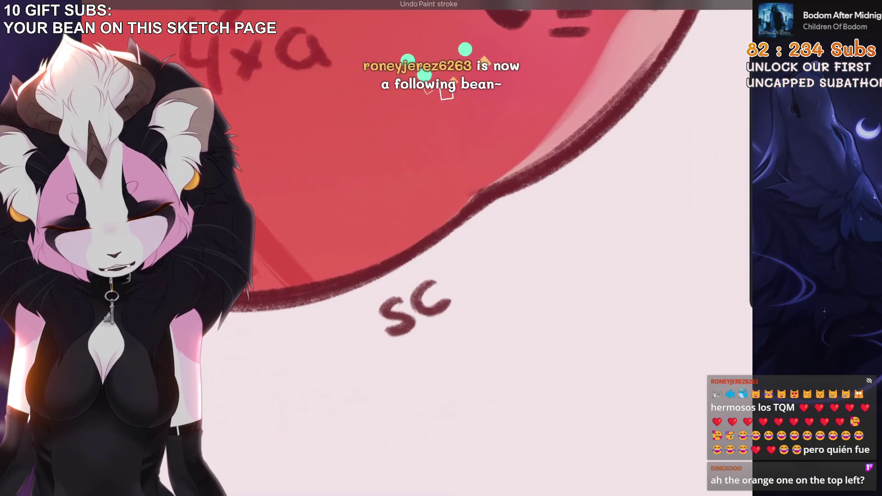
key("ctrl+z")
Redraw a shorter c after the s and finish the name with a final x
left_click_drag(436, 285, 460, 297)
scroll(459, 184, "down", 2)
key("ctrl+z")
left_click_drag(406, 272, 410, 299)
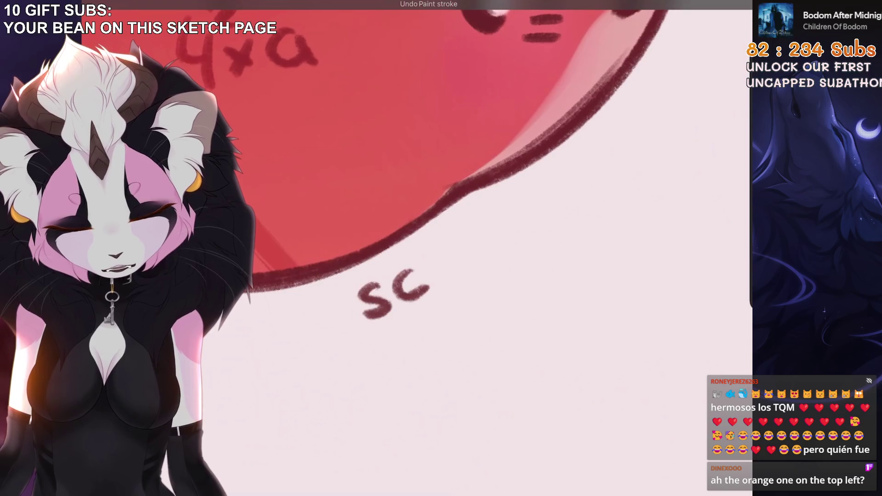
scroll(460, 183, "up", 2)
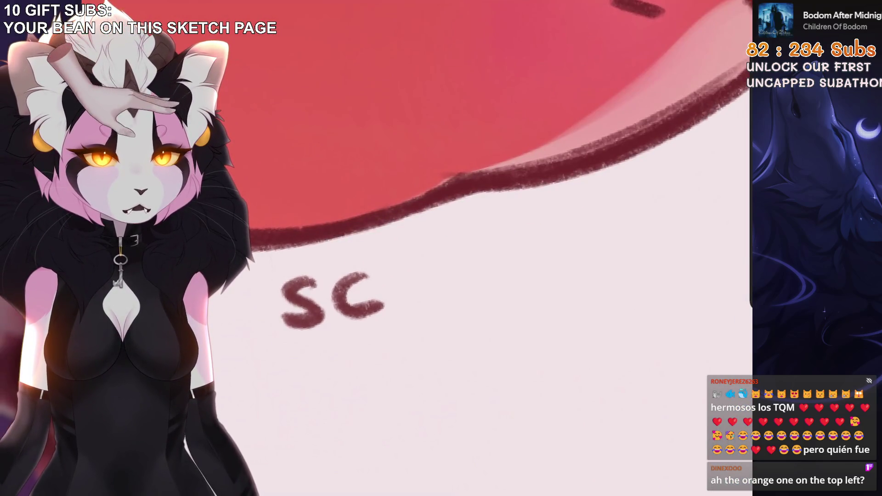
scroll(459, 184, "up", 1)
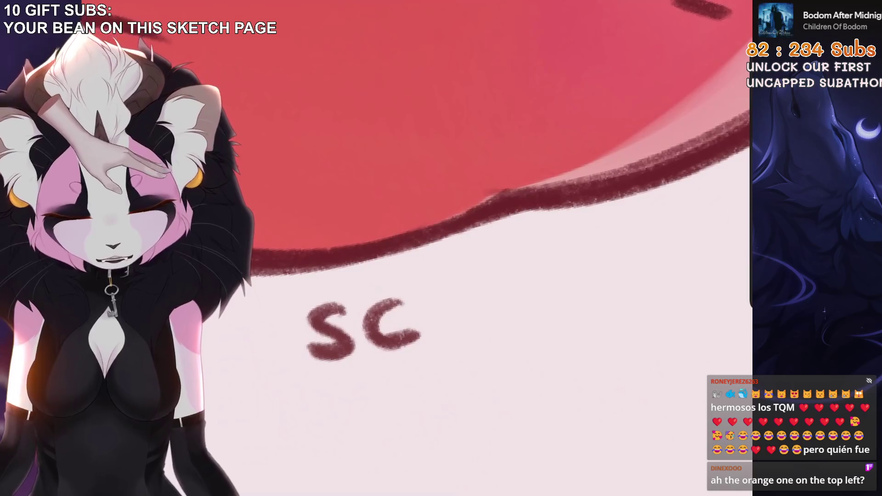
key("ctrl+z")
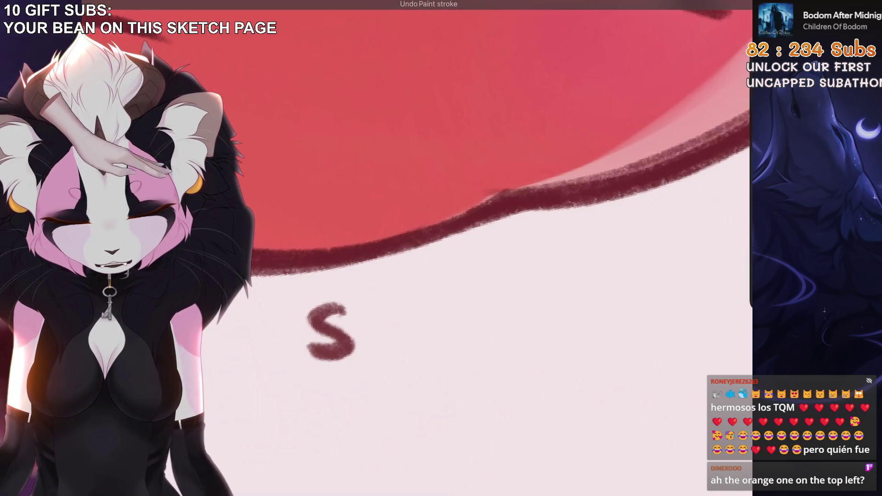
left_click_drag(397, 313, 406, 348)
scroll(506, 184, "down", 2)
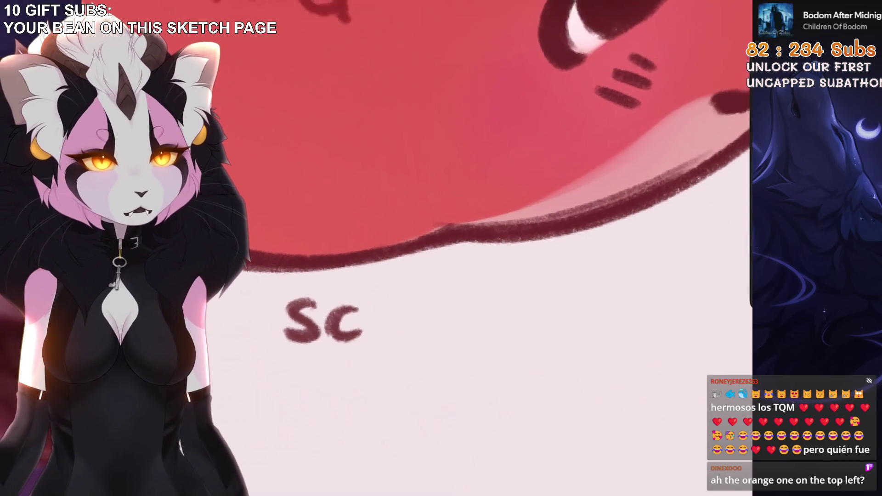
left_click_drag(373, 280, 379, 344)
key("ctrl+z")
mouse_move(374, 284)
left_mouse_down()
mouse_move(380, 353)
mouse_move(405, 286)
mouse_move(416, 303)
mouse_move(466, 317)
left_mouse_up()
key("ctrl+z")
key("ctrl+z")
key("ctrl+z")
left_click_drag(469, 287, 436, 317)
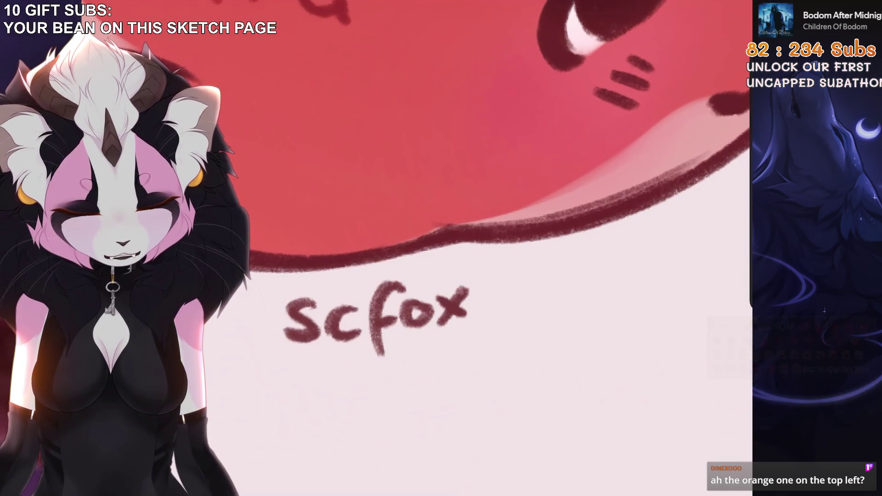
scroll(459, 184, "down", 5)
Commit the red bean's name label size and placement, then pan toward the blue bean
key("v")
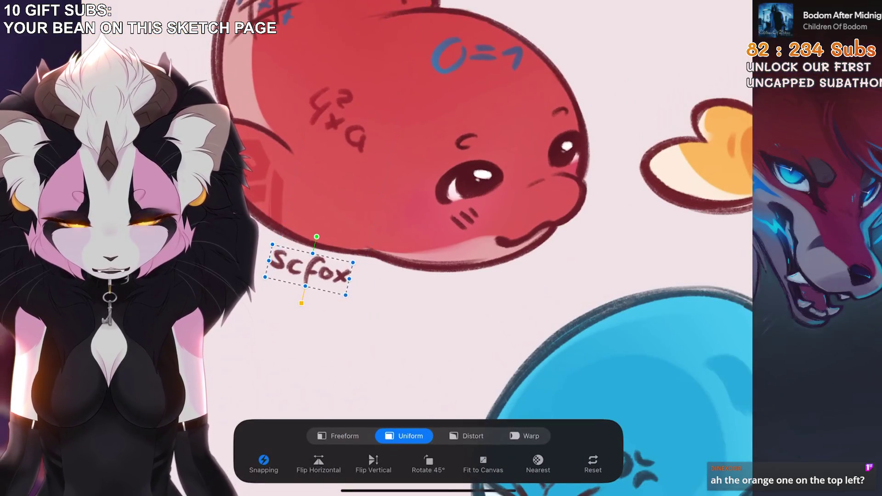
key("v")
scroll(460, 249, "down", 5)
scroll(431, 229, "up", 5)
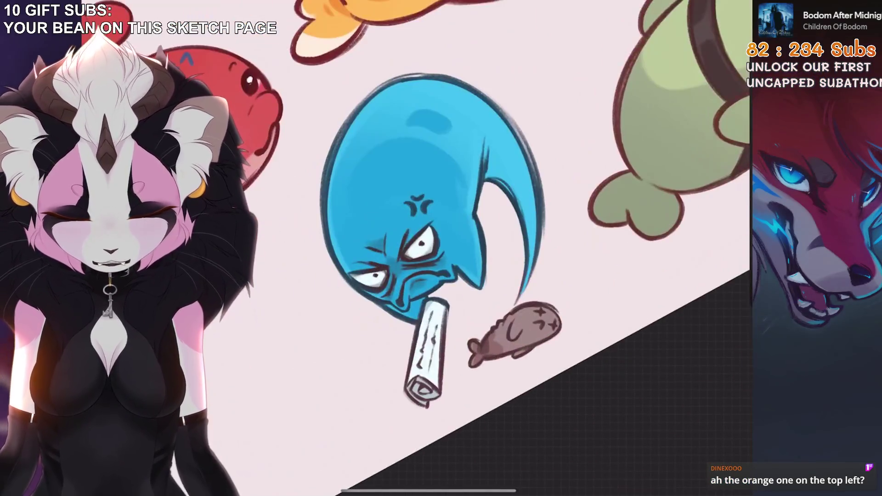
scroll(432, 248, "down", 3)
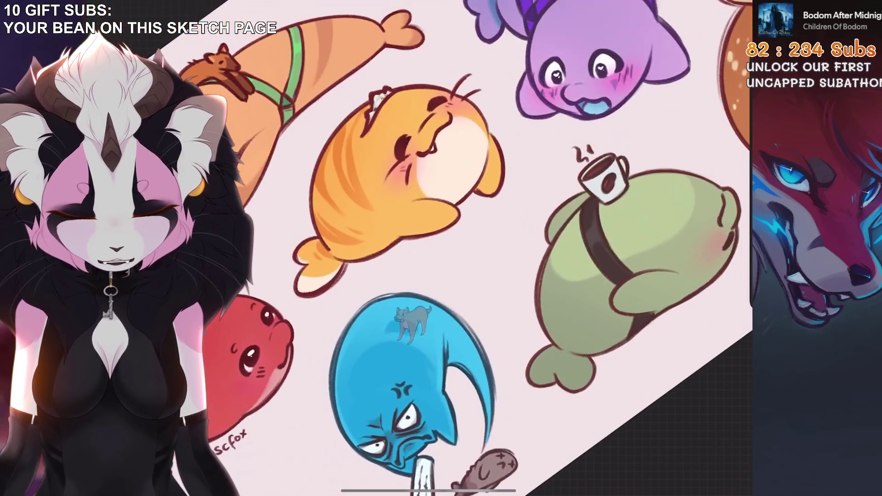
scroll(431, 248, "up", 2)
scroll(432, 248, "down", 2)
scroll(431, 248, "up", 6)
Try lettering the owner's name above the blue bean, undoing the stray strokes
left_click_drag(365, 225, 386, 243)
key("ctrl+z")
key("ctrl+z")
scroll(432, 248, "down", 3)
left_click_drag(441, 175, 455, 198)
key("ctrl+z")
left_click_drag(430, 119, 459, 197)
key("ctrl+z")
scroll(431, 248, "up", 5)
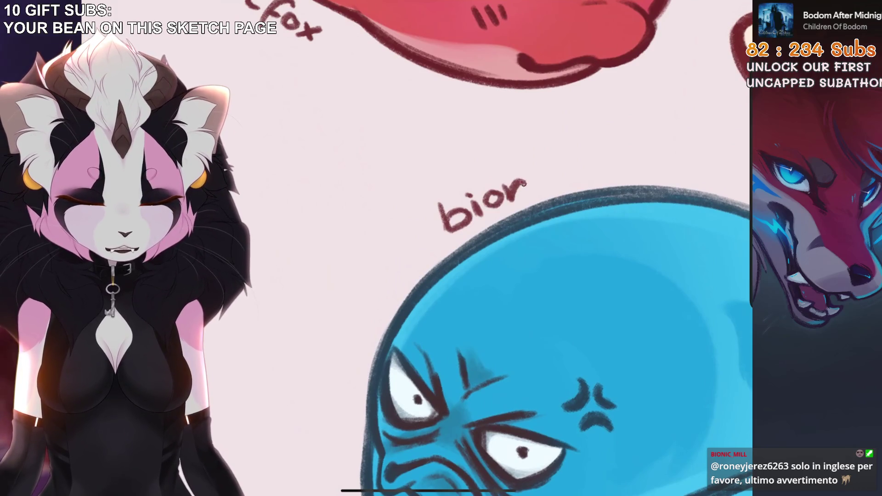
scroll(524, 248, "down", 2)
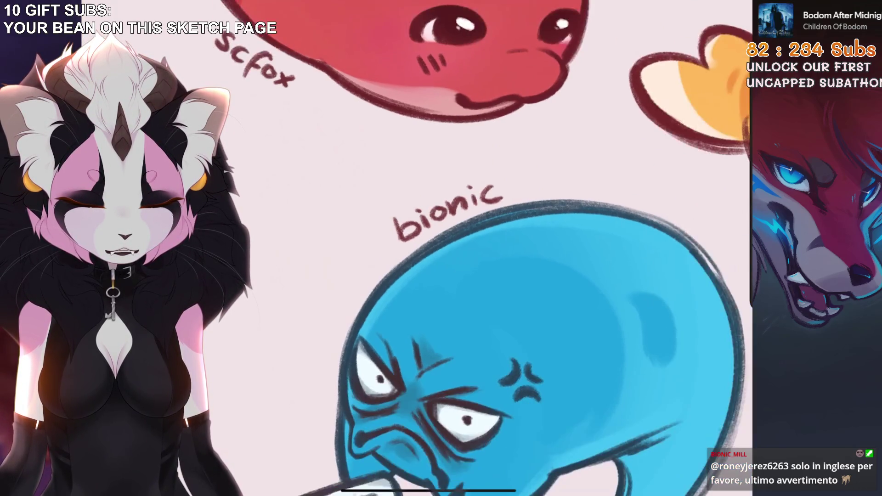
scroll(523, 248, "up", 3)
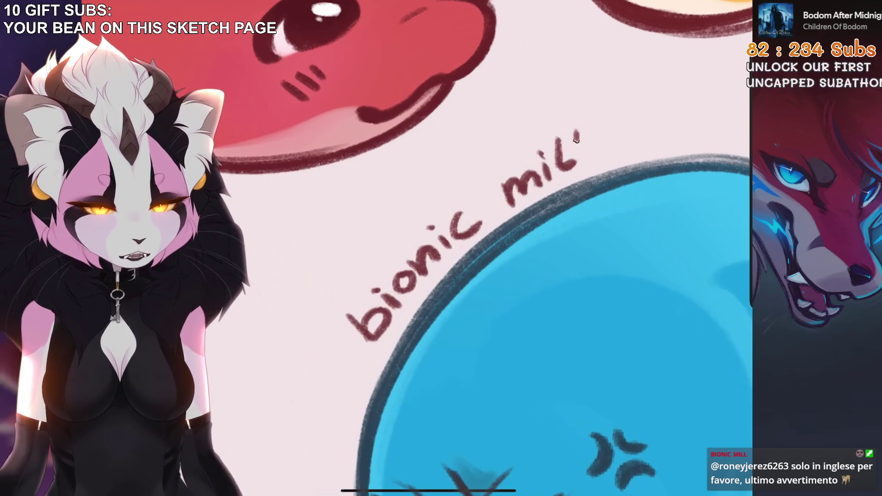
scroll(515, 248, "down", 3)
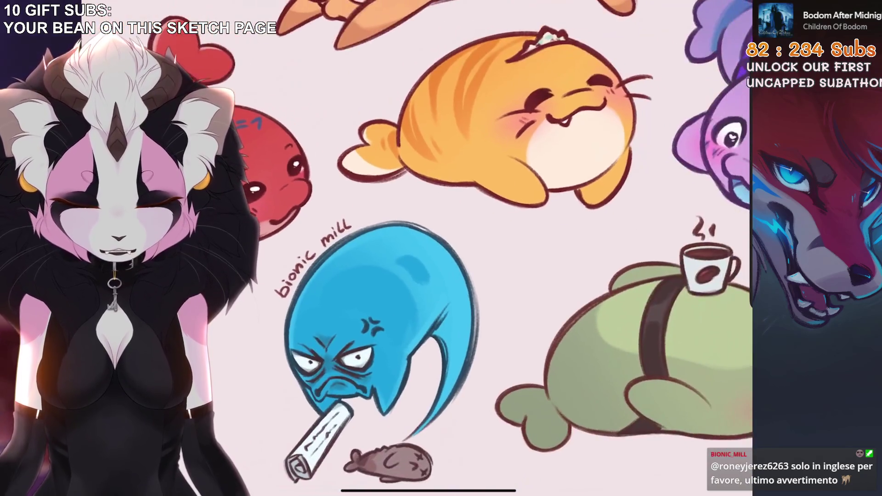
scroll(514, 248, "up", 3)
scroll(459, 248, "up", 2)
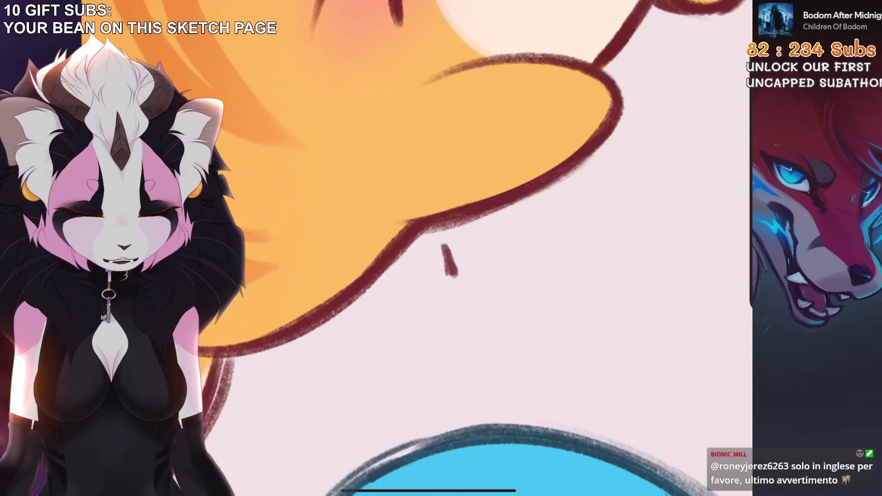
Continue the owner's name under the orange bean, redrawing the g's tail and next letters
mouse_move(480, 244)
left_mouse_down()
mouse_move(465, 274)
mouse_move(522, 252)
mouse_move(497, 258)
left_mouse_up()
key("ctrl+z")
key("ctrl+z")
key("ctrl+z")
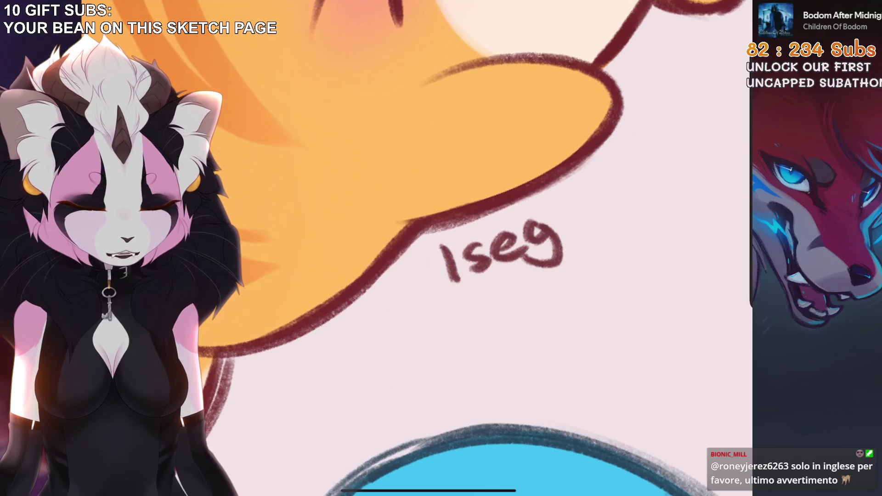
key("ctrl+z")
left_click_drag(556, 225, 528, 264)
left_click_drag(459, 230, 437, 242)
mouse_move(517, 236)
left_mouse_down()
mouse_move(541, 226)
mouse_move(549, 235)
left_mouse_up()
key("ctrl+z")
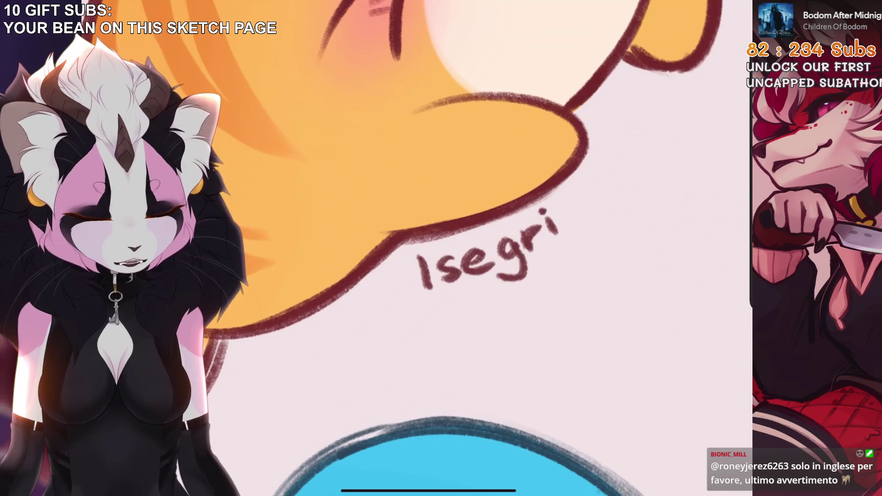
scroll(482, 248, "down", 5)
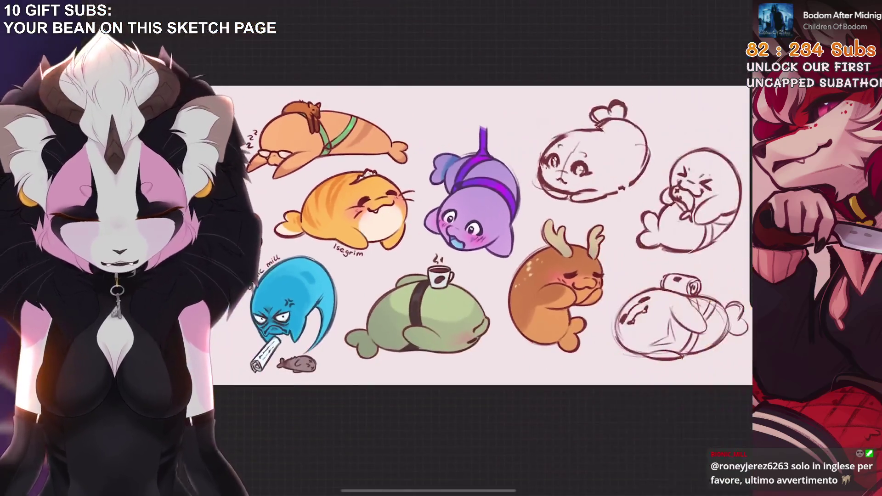
Finish the owner's name under the orange bean, including the dotted i and last letter
scroll(310, 156, "up", 10)
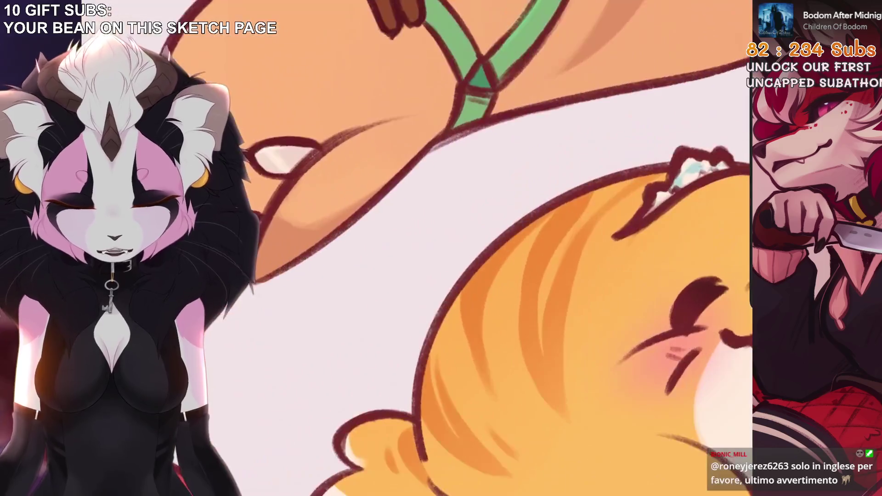
left_click_drag(454, 234, 459, 258)
key("ctrl+z")
left_click_drag(487, 226, 489, 241)
left_click(480, 220)
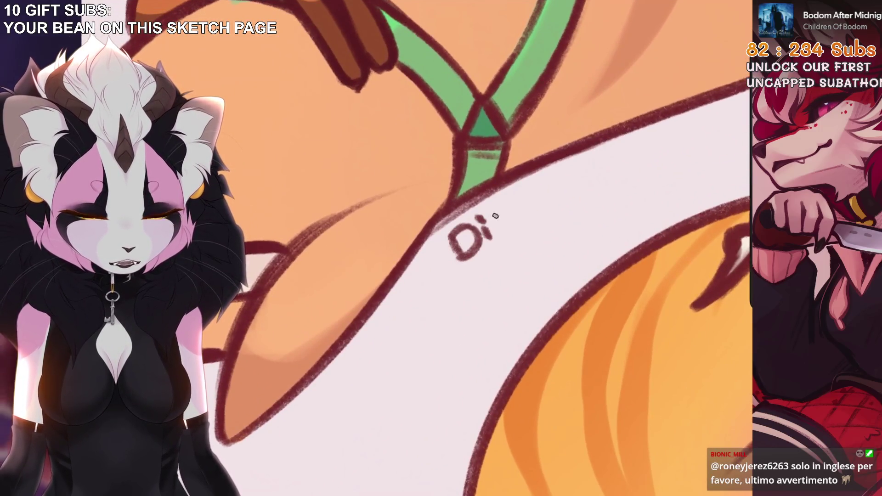
mouse_move(526, 205)
left_mouse_down()
mouse_move(553, 213)
mouse_move(578, 196)
left_mouse_up()
scroll(126, 331, "down", 2)
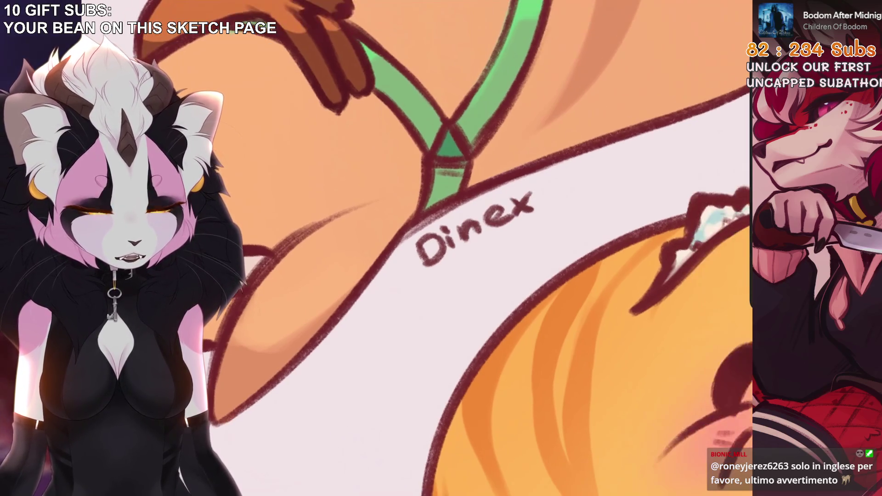
left_click_drag(552, 183, 550, 186)
scroll(459, 230, "down", 5)
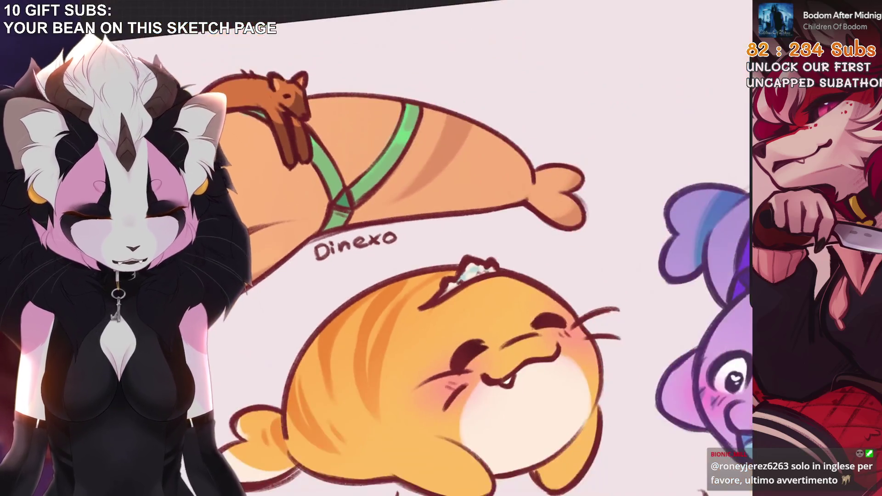
scroll(459, 230, "up", 4)
scroll(460, 229, "up", 3)
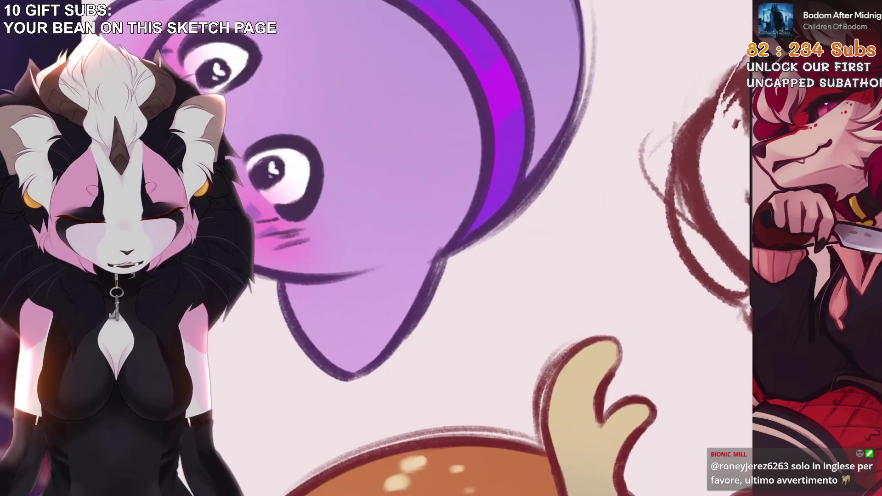
scroll(459, 230, "down", 3)
scroll(459, 229, "up", 2)
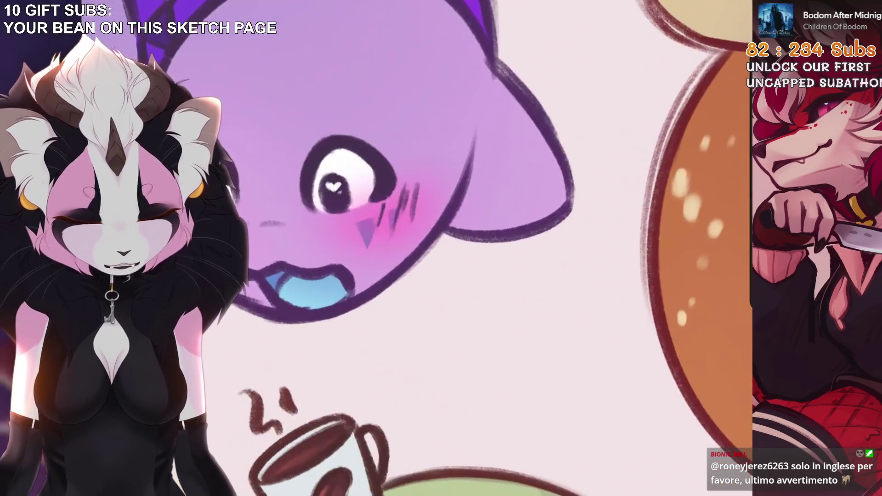
Try lettering beside the purple bean, then fit the page and remove that label attempt
key("ctrl+z")
key("ctrl+z")
mouse_move(434, 274)
left_mouse_down()
mouse_move(448, 251)
mouse_move(454, 273)
mouse_move(488, 270)
left_mouse_up()
key("ctrl+z")
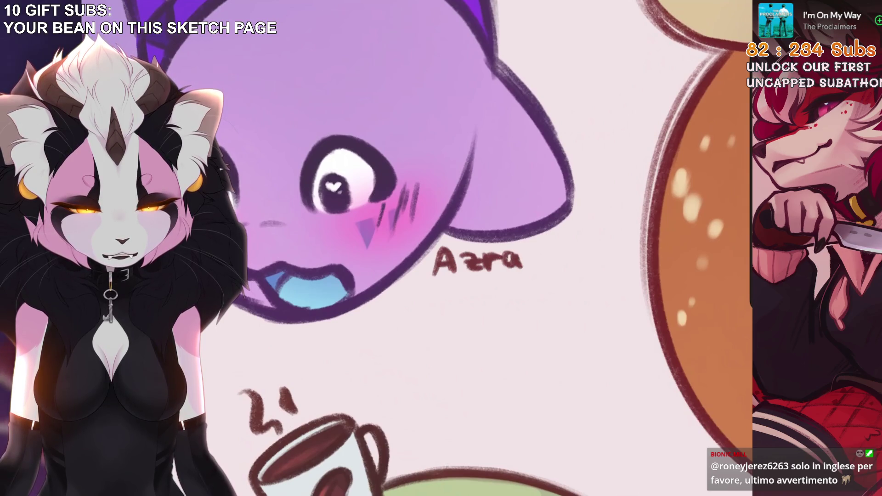
left_click_drag(559, 253, 575, 256)
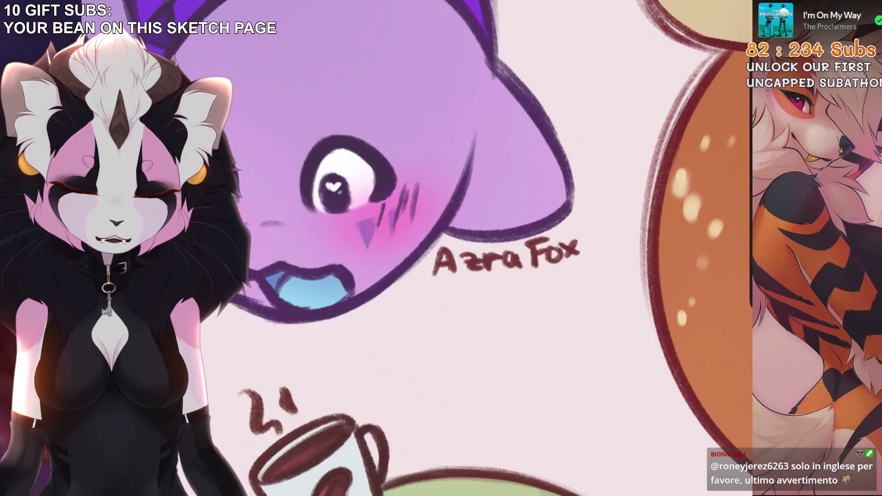
key("ctrl+0")
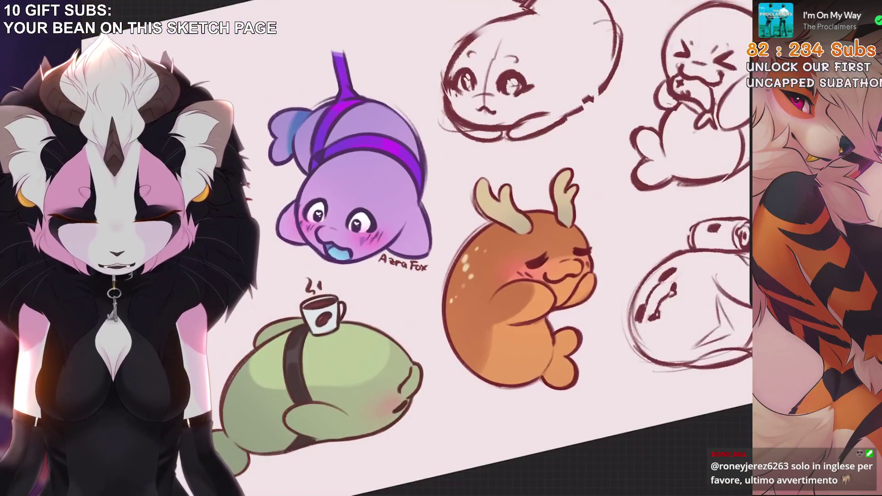
key("ctrl+z")
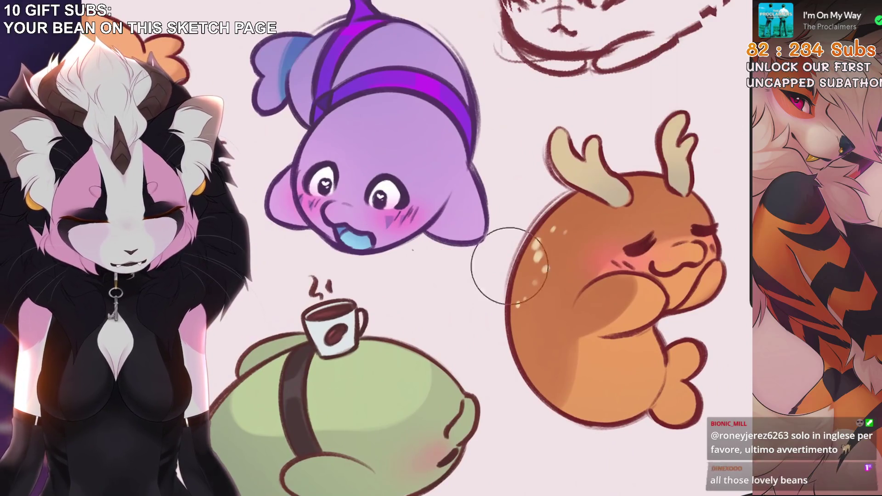
scroll(459, 230, "up", 5)
Letter the first part of the owner's name, starting with the A, above the purple bean
mouse_move(439, 238)
left_mouse_down()
mouse_move(480, 224)
mouse_move(469, 216)
left_mouse_up()
key("ctrl+z")
left_click_drag(482, 203, 490, 196)
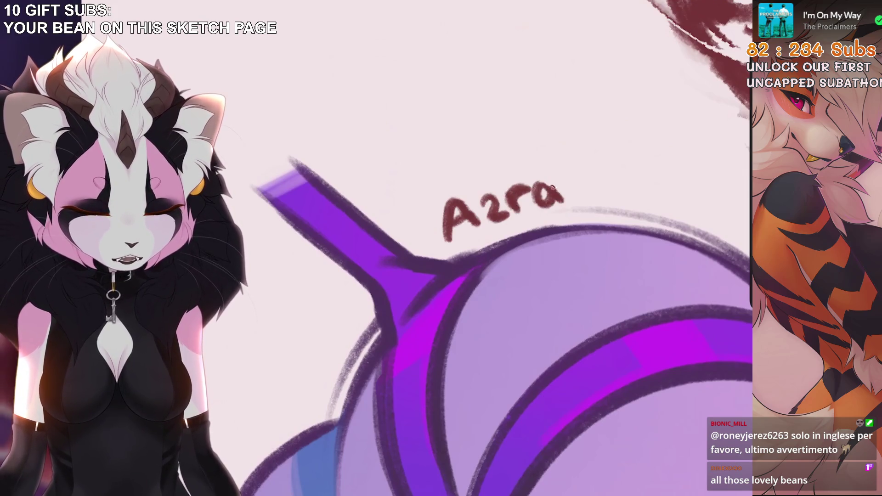
key("ctrl+z")
scroll(482, 275, "down", 1)
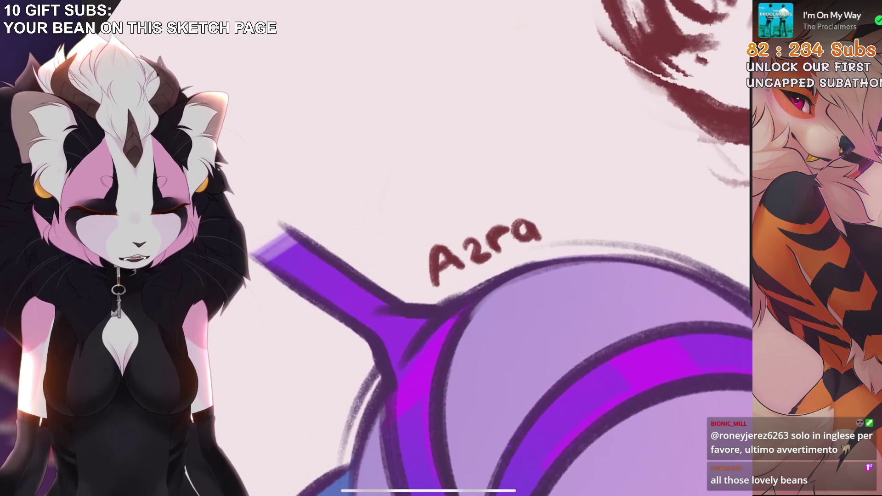
key("ctrl+z")
Draw and redraw the F after the first name, completing the purple bean's label
left_click_drag(558, 199, 561, 235)
left_click_drag(556, 203, 584, 193)
left_click_drag(559, 219, 577, 215)
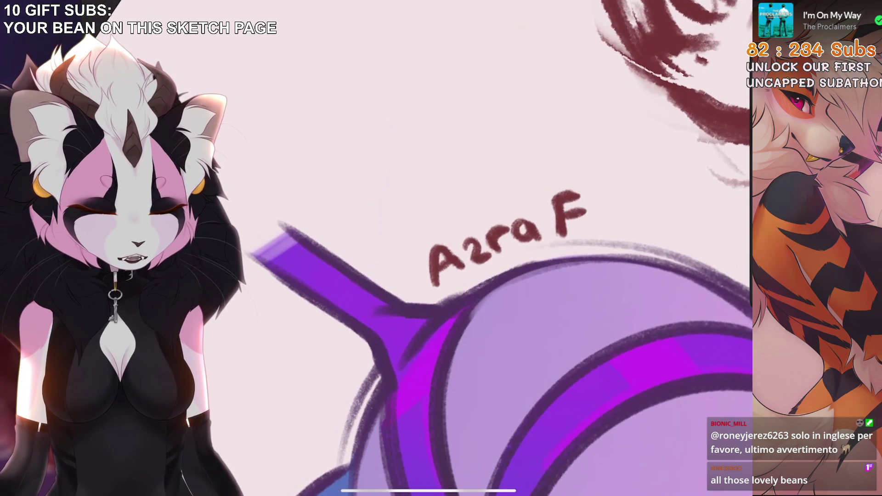
scroll(496, 276, "down", 5)
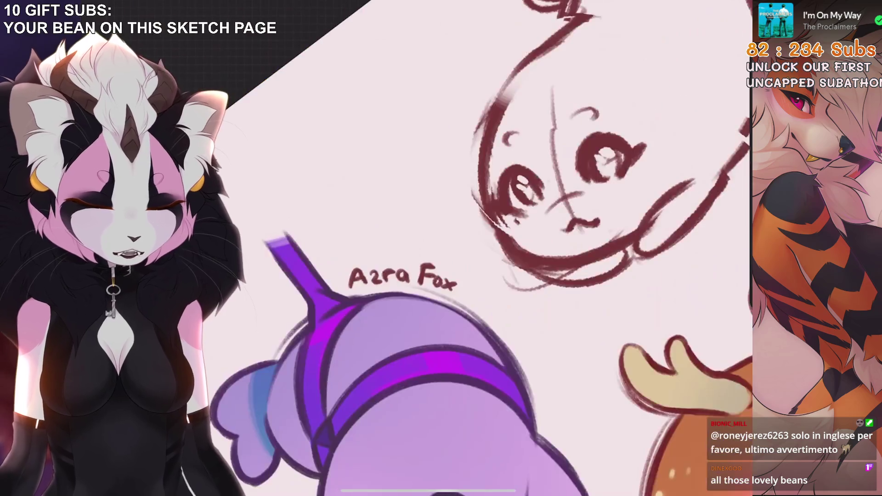
scroll(460, 230, "up", 3)
key("ctrl+z")
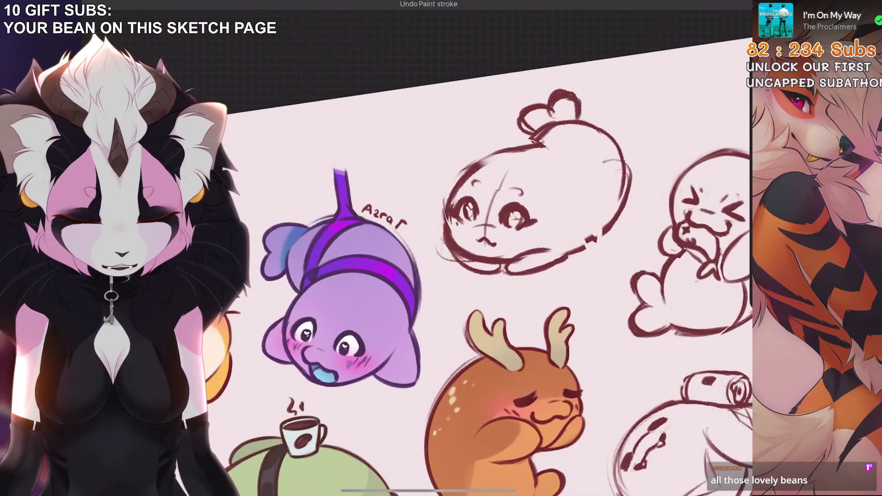
scroll(377, 216, "up", 5)
key("ctrl+z")
left_click_drag(466, 238, 482, 212)
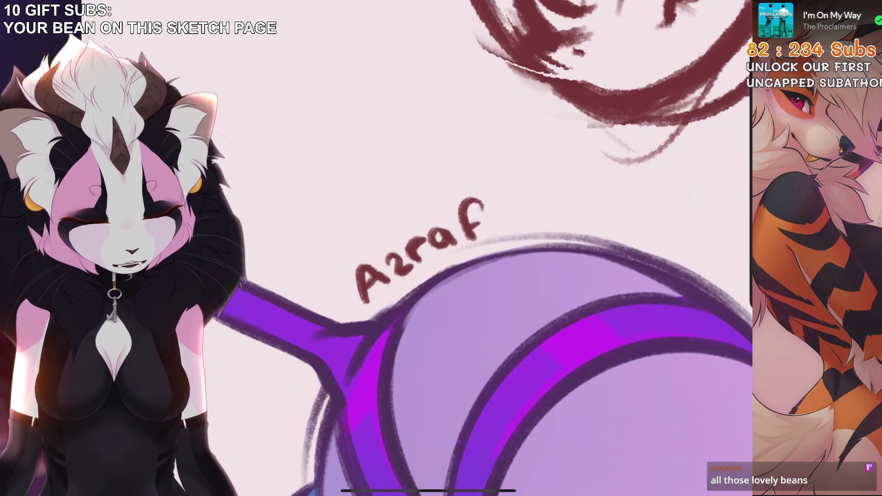
scroll(460, 249, "down", 10)
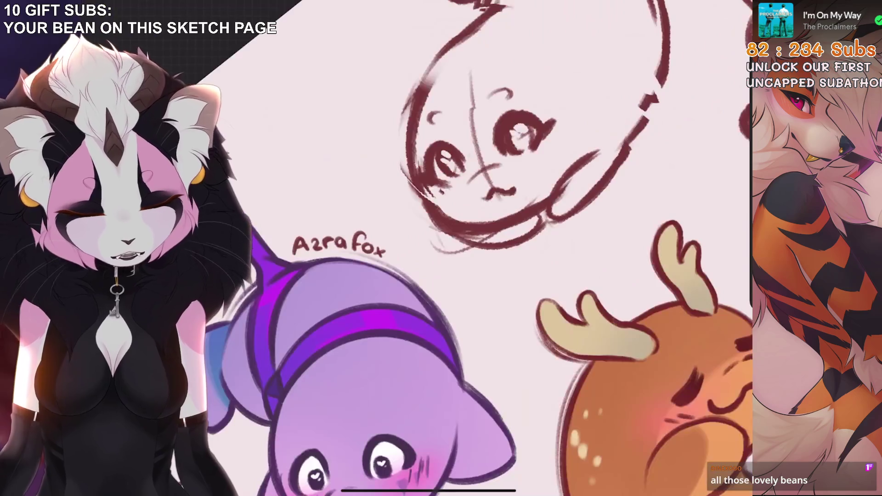
scroll(458, 243, "up", 10)
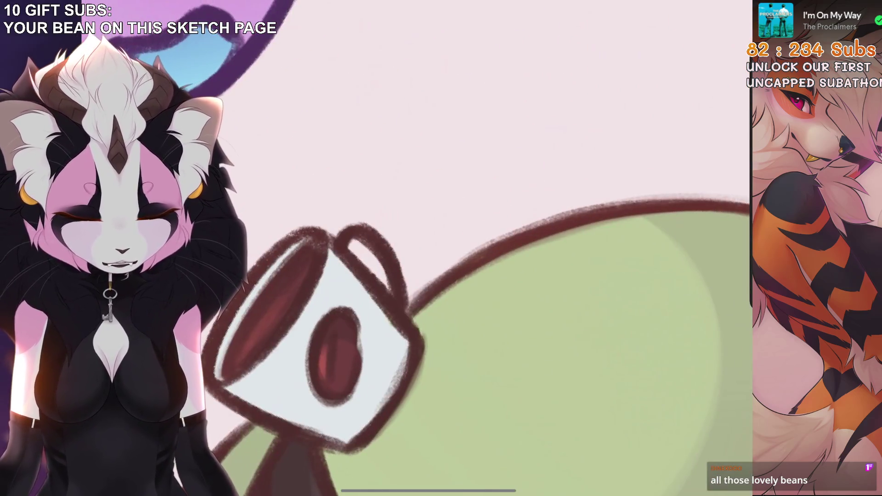
mouse_move(468, 203)
left_mouse_down()
mouse_move(487, 188)
mouse_move(512, 213)
left_mouse_up()
Letter the owner's name beside the green coffee-cup bean, redrawing the E, L and i
key("ctrl+z")
key("ctrl+z")
left_click_drag(505, 168, 519, 198)
key("ctrl+z")
key("ctrl+z")
key("ctrl+z")
mouse_move(503, 169)
left_mouse_down()
mouse_move(487, 171)
mouse_move(514, 213)
mouse_move(514, 192)
mouse_move(524, 206)
left_mouse_up()
key("ctrl+z")
mouse_move(558, 176)
left_mouse_down()
mouse_move(561, 204)
mouse_move(565, 186)
mouse_move(570, 200)
mouse_move(593, 184)
mouse_move(570, 200)
mouse_move(587, 186)
mouse_move(597, 203)
mouse_move(627, 174)
left_mouse_up()
key("ctrl+z")
key("ctrl+z")
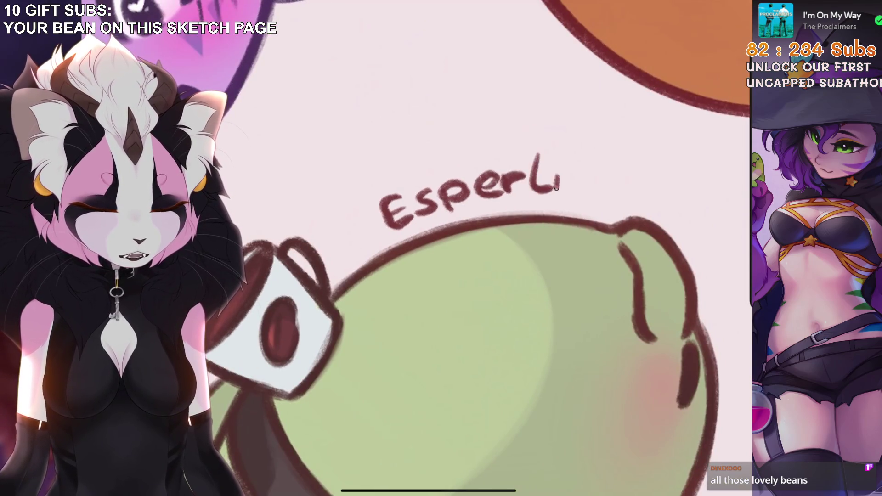
key("ctrl+z")
key("ctrl+z")
mouse_move(528, 156)
left_mouse_down()
mouse_move(536, 193)
mouse_move(551, 186)
left_mouse_up()
mouse_move(557, 181)
left_mouse_down()
mouse_move(557, 193)
mouse_move(567, 183)
mouse_move(584, 197)
left_mouse_up()
scroll(482, 248, "down", 5)
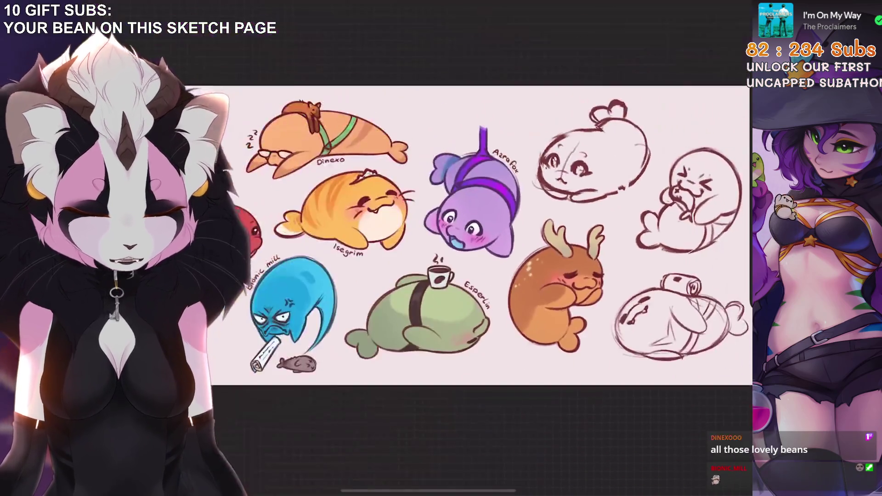
scroll(437, 275, "up", 5)
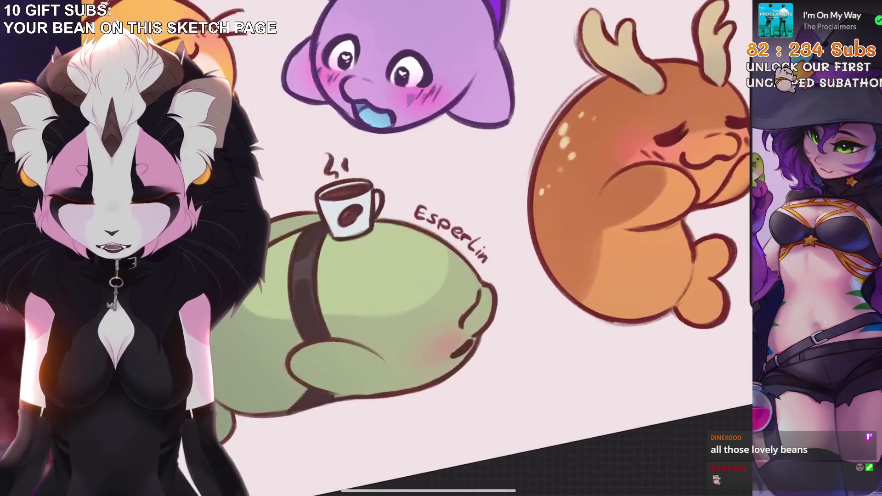
scroll(482, 234, "down", 5)
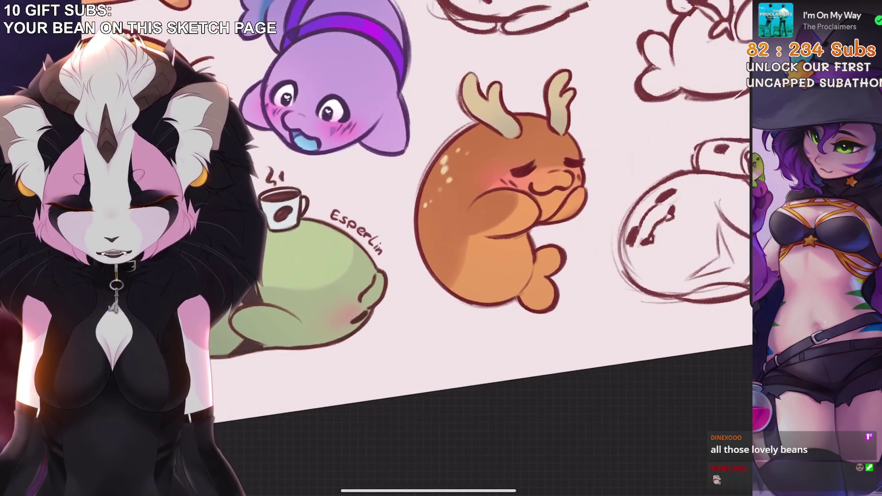
scroll(556, 289, "up", 10)
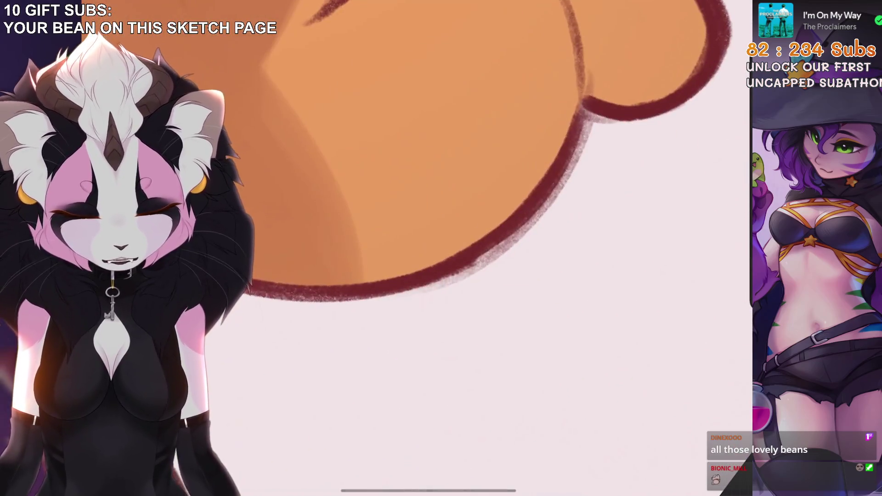
Write the owner's name below the orange antlered bean, adding the l and d
mouse_move(430, 318)
left_mouse_down()
mouse_move(443, 342)
mouse_move(450, 312)
mouse_move(480, 321)
mouse_move(519, 307)
left_mouse_up()
mouse_move(540, 259)
left_mouse_down()
mouse_move(528, 298)
mouse_move(570, 234)
mouse_move(563, 276)
left_mouse_up()
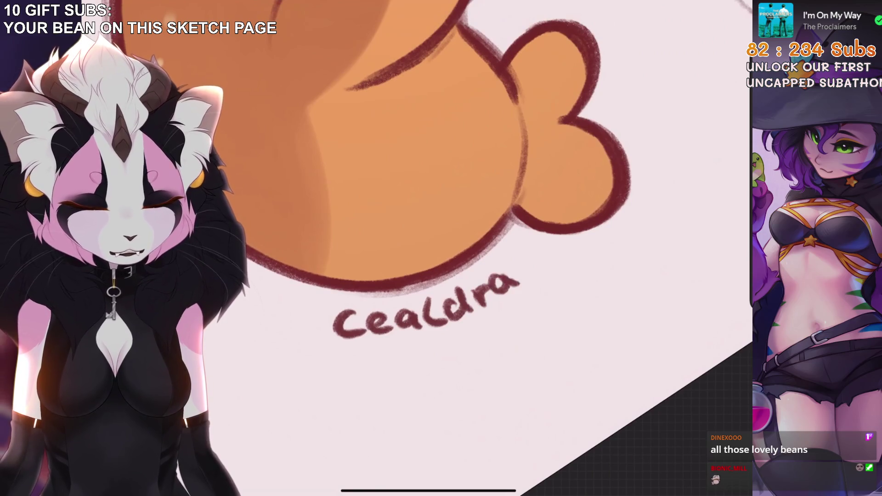
scroll(482, 234, "down", 5)
scroll(574, 193, "up", 5)
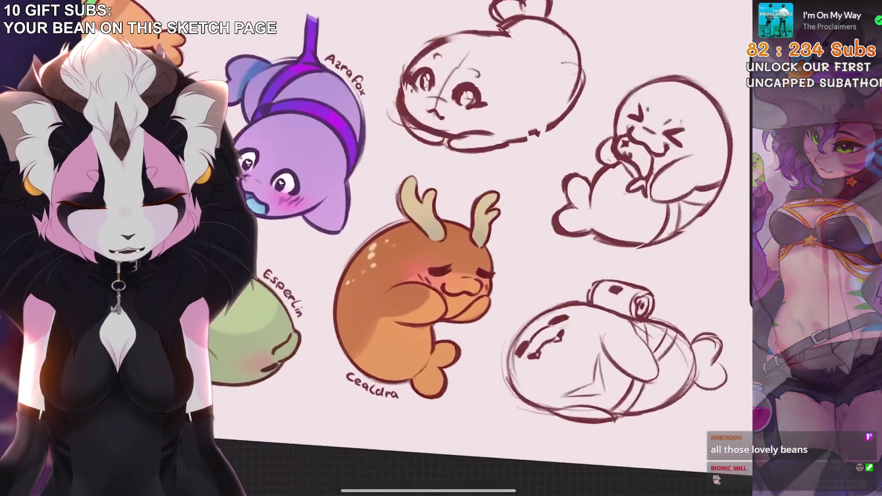
Letter the G and u under the top sketch seal, undoing trial strokes
scroll(413, 229, "up", 2)
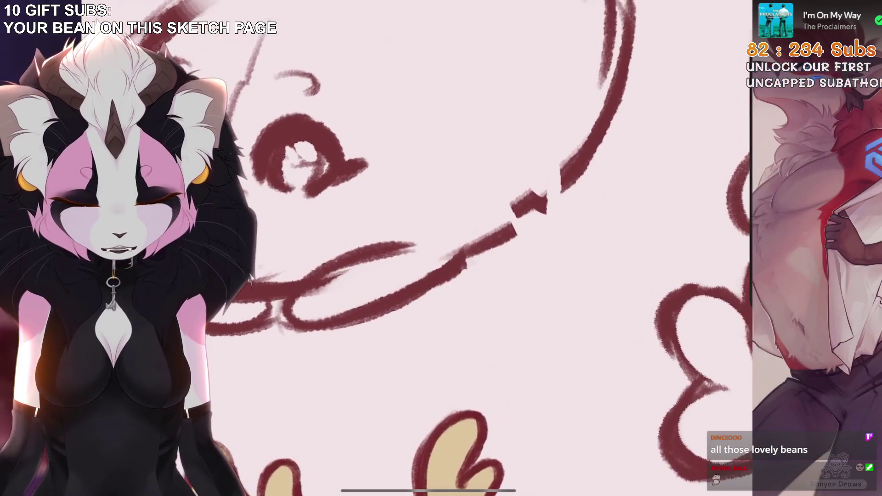
left_click_drag(473, 298, 434, 331)
key("ctrl+z")
left_click_drag(459, 288, 441, 319)
key("ctrl+z")
mouse_move(502, 258)
left_mouse_down()
mouse_move(487, 285)
mouse_move(542, 290)
left_mouse_up()
key("ctrl+z")
left_click_drag(548, 256, 551, 272)
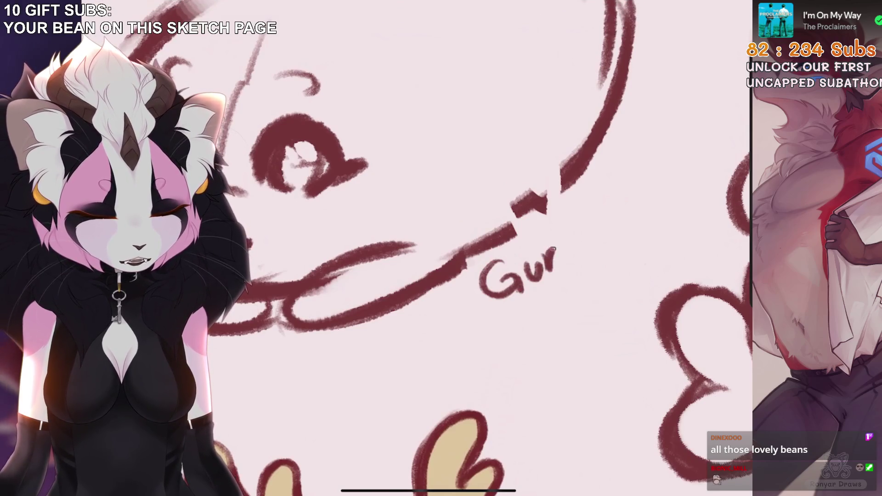
scroll(505, 248, "down", 2)
key("ctrl+z")
key("ctrl+z")
key("ctrl+z")
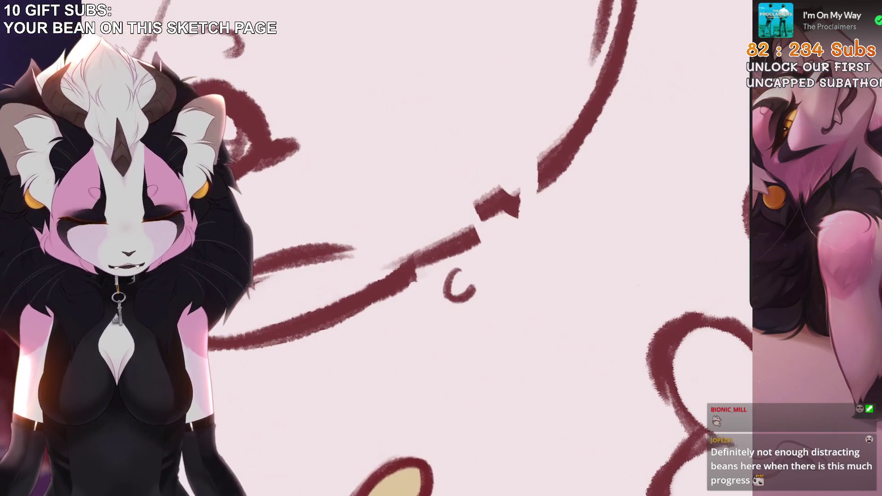
Redraw the misdrawn letter and add the m to continue the name
key("ctrl+z")
mouse_move(461, 268)
left_mouse_down()
mouse_move(465, 303)
mouse_move(482, 287)
left_mouse_up()
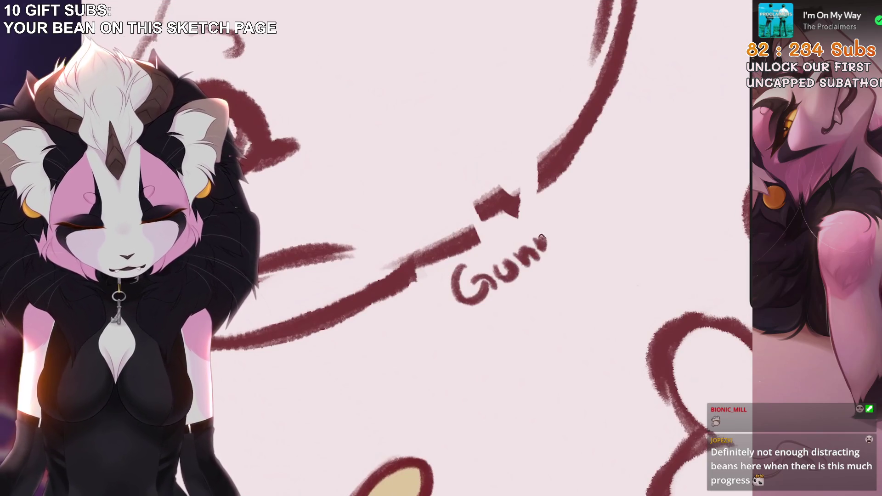
key("ctrl+z")
mouse_move(517, 264)
left_mouse_down()
mouse_move(533, 244)
mouse_move(554, 250)
left_mouse_up()
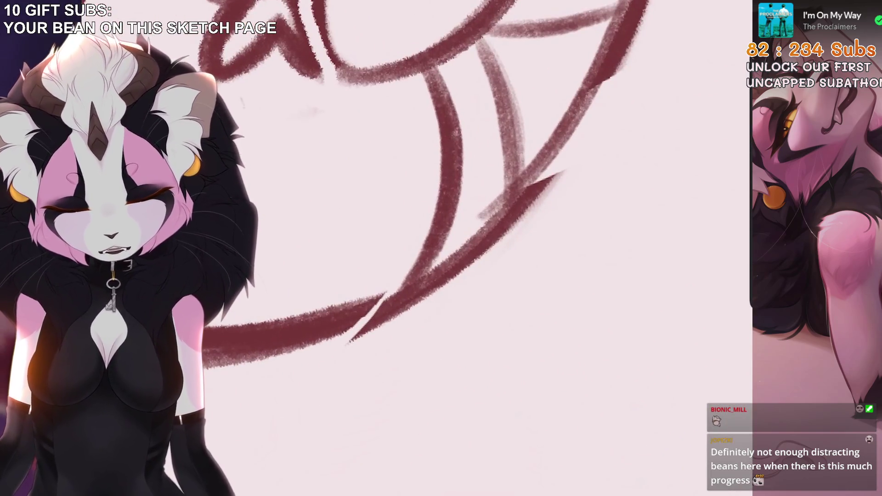
Letter the owner's name under the hugging seal sketch, undoing a misdrawn e
mouse_move(459, 307)
left_mouse_down()
mouse_move(440, 337)
mouse_move(496, 343)
left_mouse_up()
mouse_move(489, 290)
left_mouse_down()
mouse_move(508, 324)
mouse_move(530, 305)
left_mouse_up()
mouse_move(436, 322)
left_mouse_down()
mouse_move(465, 316)
mouse_move(498, 290)
left_mouse_up()
key("ctrl+z")
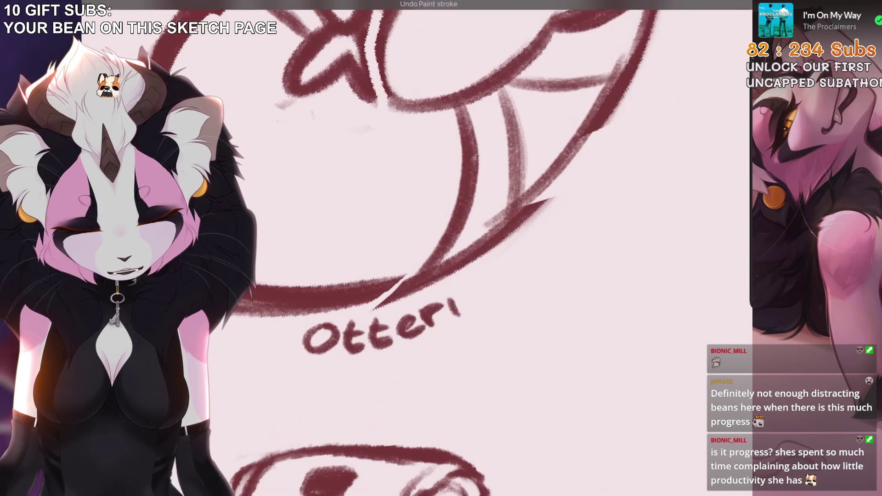
left_click_drag(465, 307, 497, 270)
key("ctrl+0")
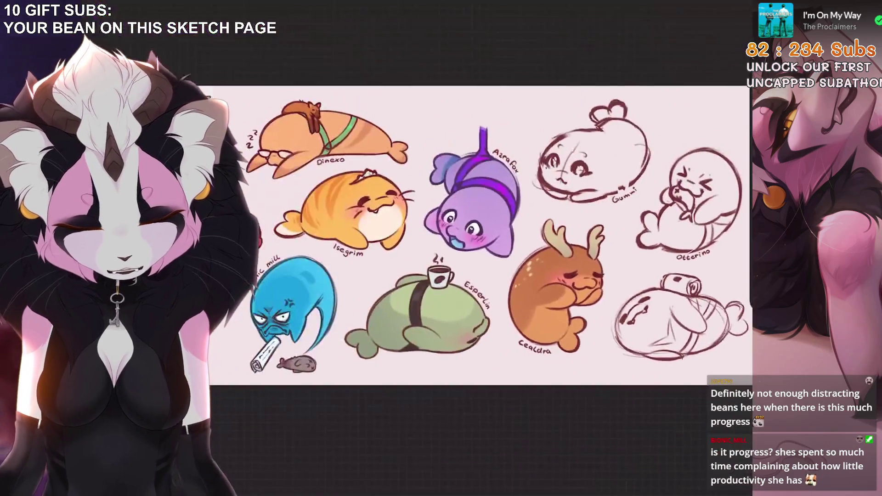
Letter the owner's name above the bottom-right cup sketch, redoing misdrawn strokes, then fit the page
scroll(680, 317, "up", 5)
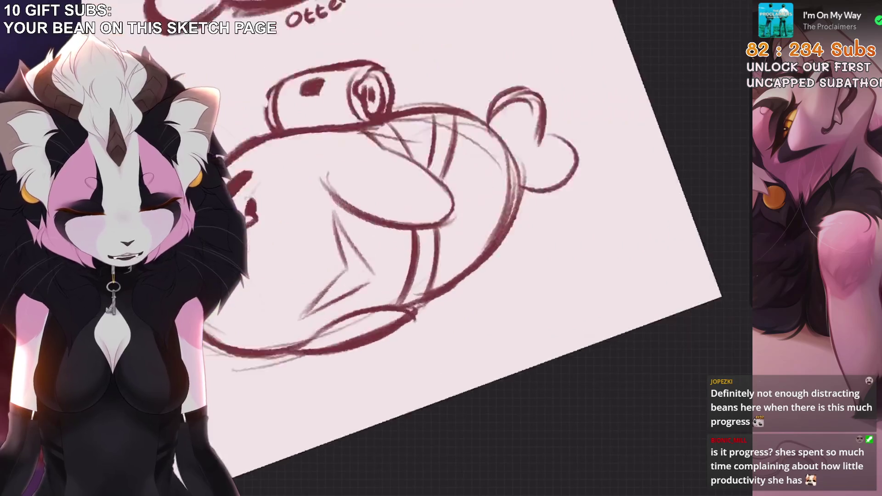
scroll(441, 340, "down", 5)
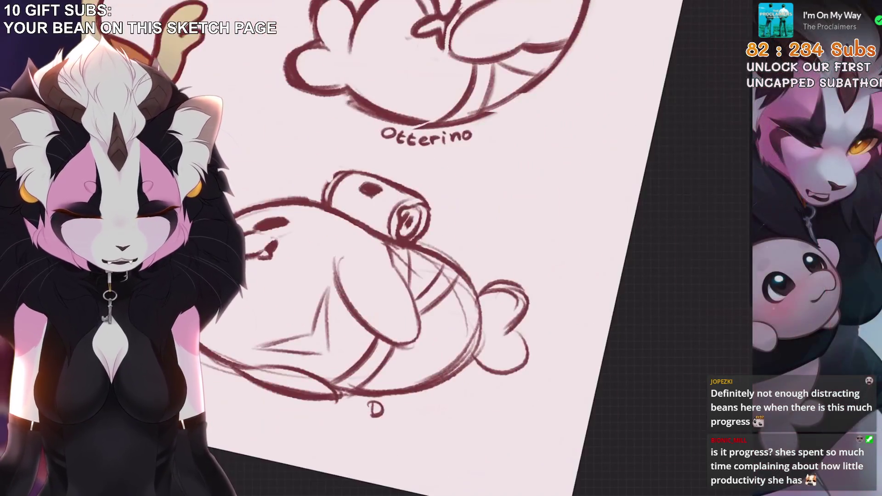
scroll(404, 395, "up", 5)
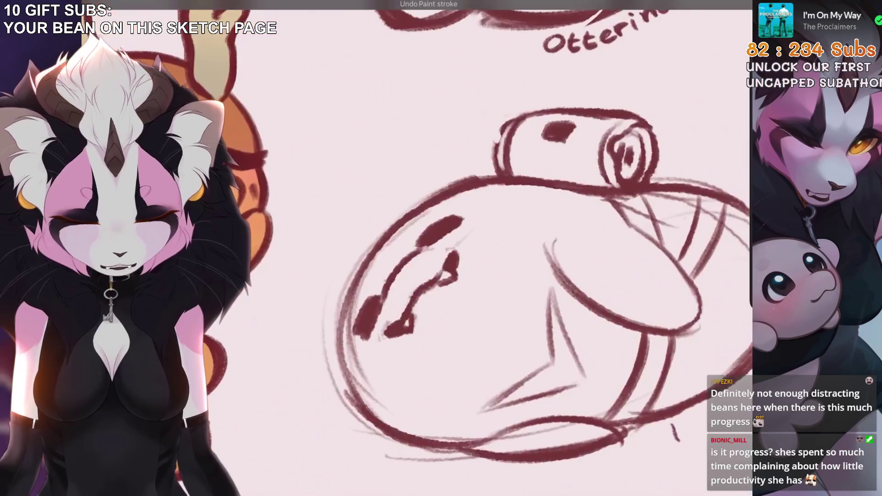
left_click_drag(386, 244, 404, 265)
key("ctrl+z")
key("ctrl+z")
left_click_drag(391, 229, 406, 257)
left_click_drag(438, 220, 490, 194)
mouse_move(493, 207)
left_mouse_down()
mouse_move(495, 190)
mouse_move(517, 184)
mouse_move(537, 198)
left_mouse_up()
left_click(489, 181)
key("ctrl+z")
key("ctrl+0")
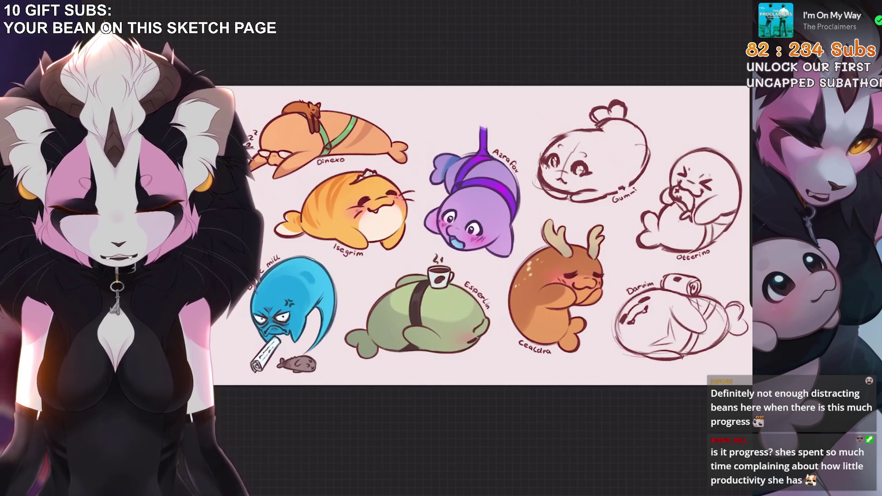
scroll(275, 276, "up", 5)
mouse_move(407, 255)
left_mouse_down()
mouse_move(425, 238)
mouse_move(432, 264)
left_mouse_up()
scroll(475, 248, "down", 5)
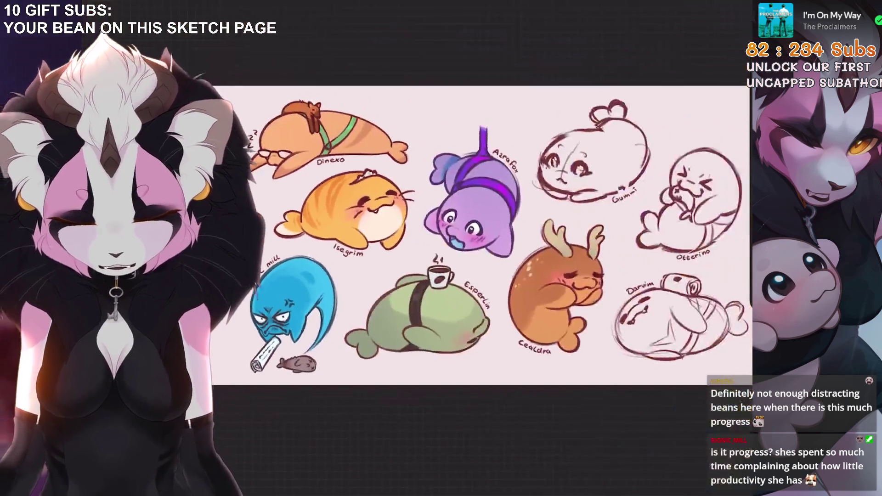
scroll(496, 230, "up", 3)
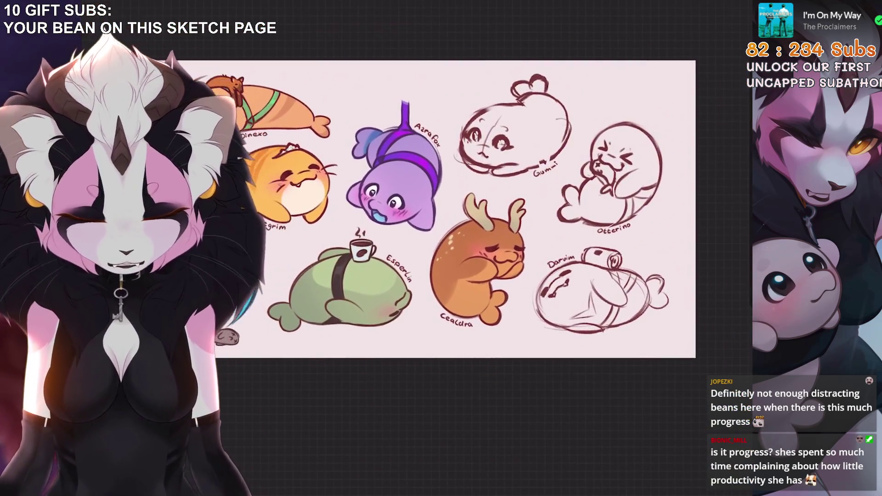
scroll(441, 207, "down", 3)
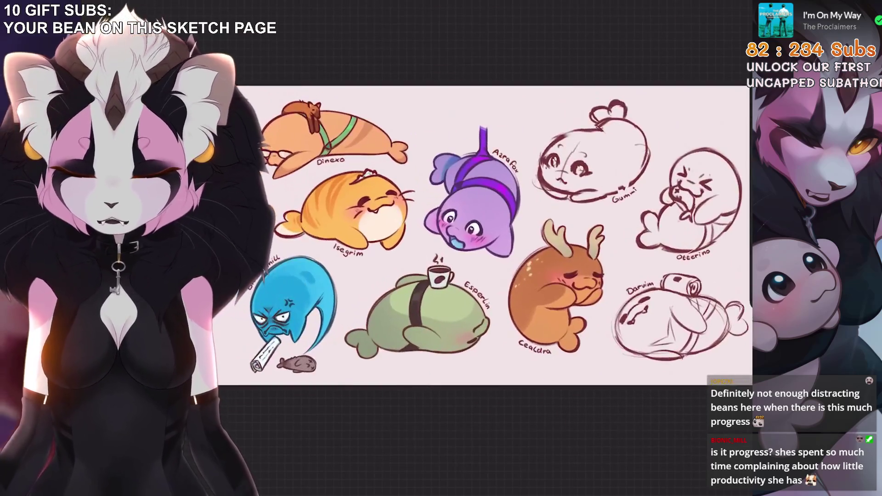
scroll(414, 184, "up", 5)
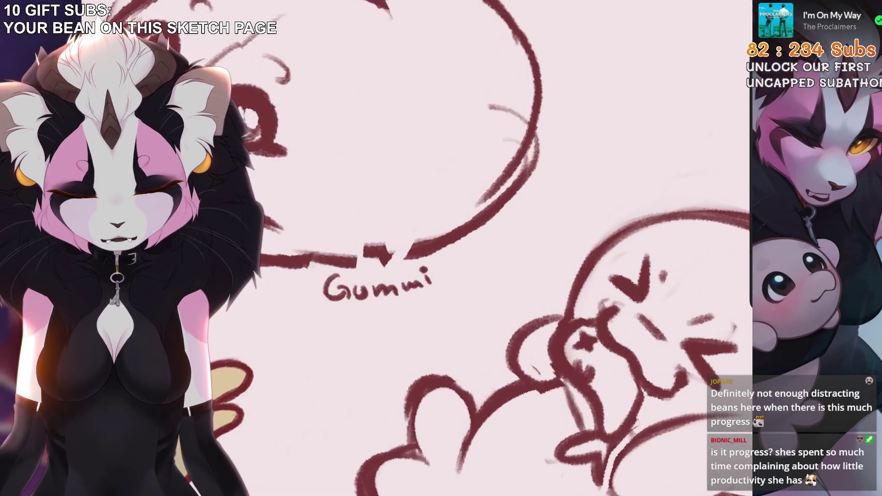
scroll(326, 358, "up", 2)
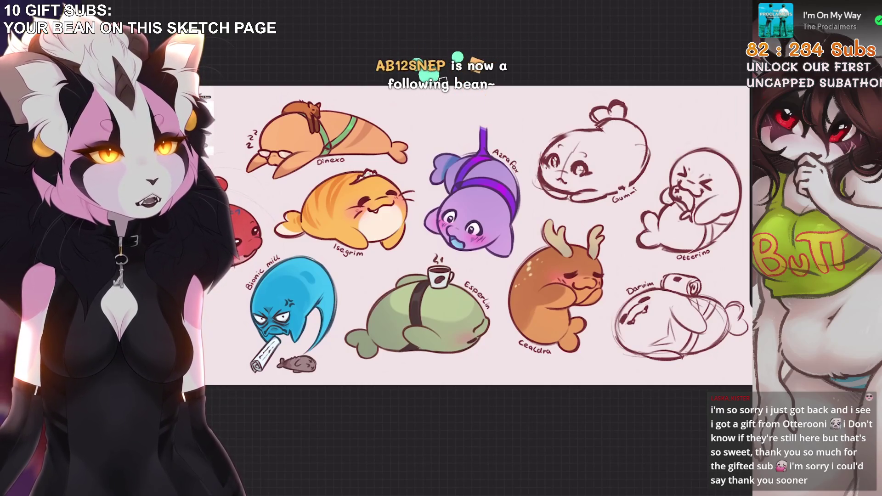
scroll(444, 78, "down", 2)
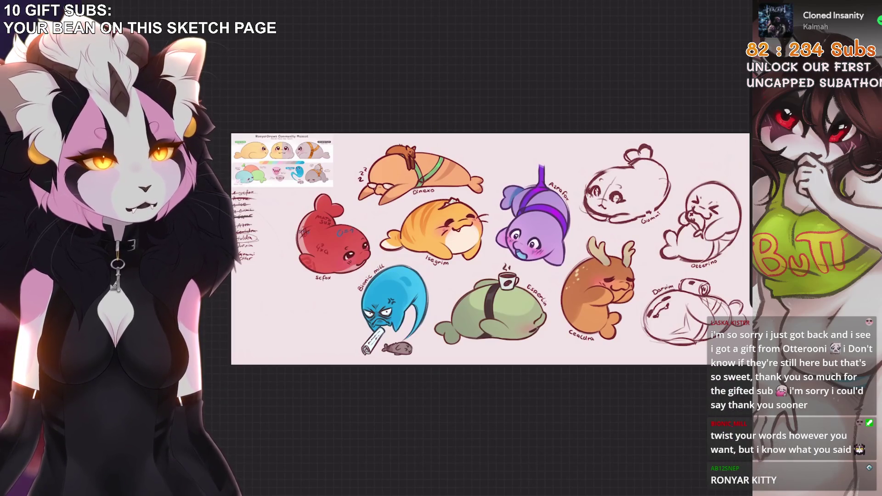
Hide Layer 2, then delete it from the Layers list
key("l")
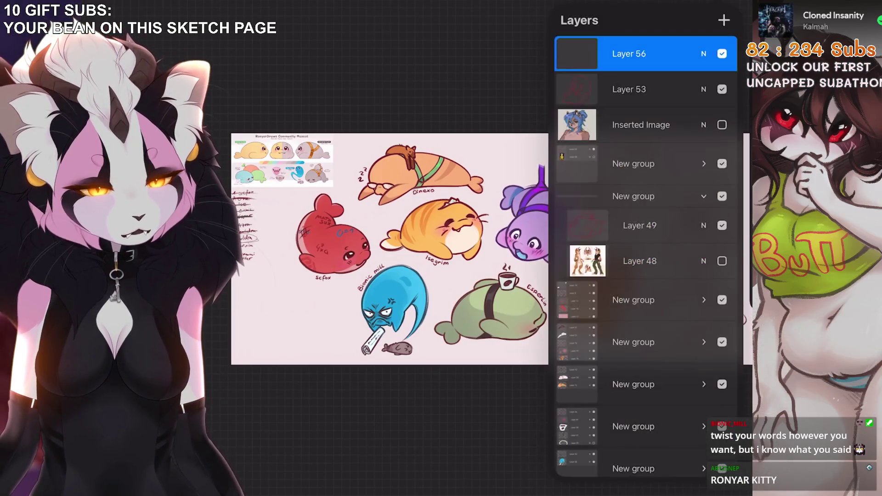
scroll(645, 257, "down", 5)
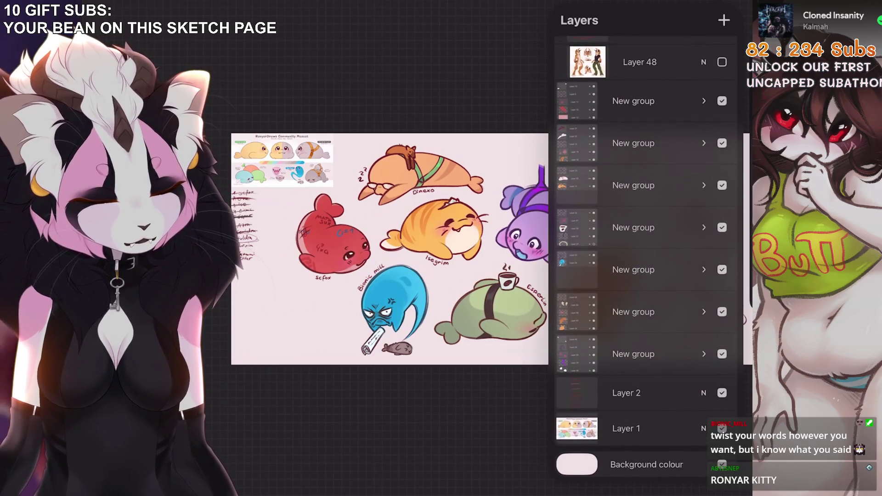
left_click(722, 393)
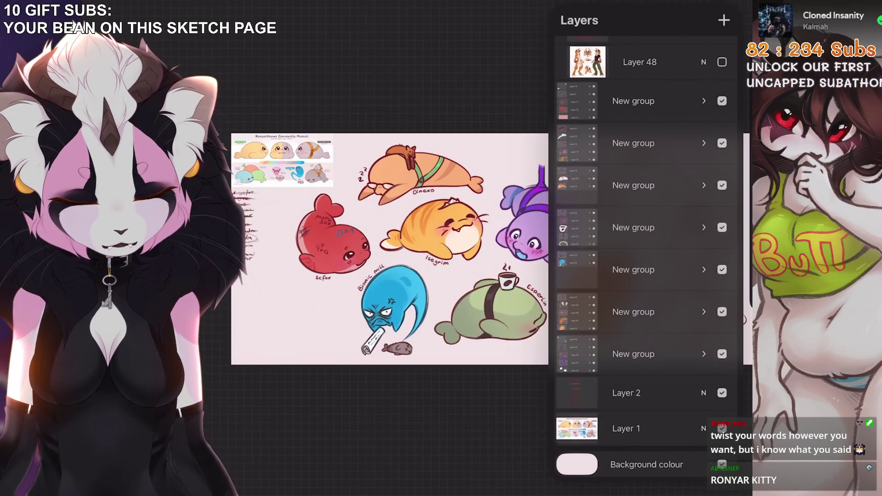
left_click_drag(680, 392, 597, 393)
left_click(715, 390)
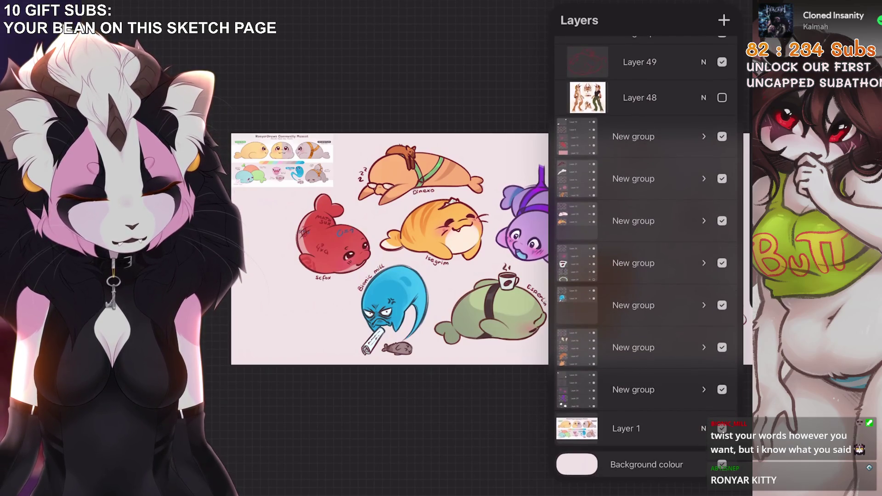
key("ctrl+shift+z")
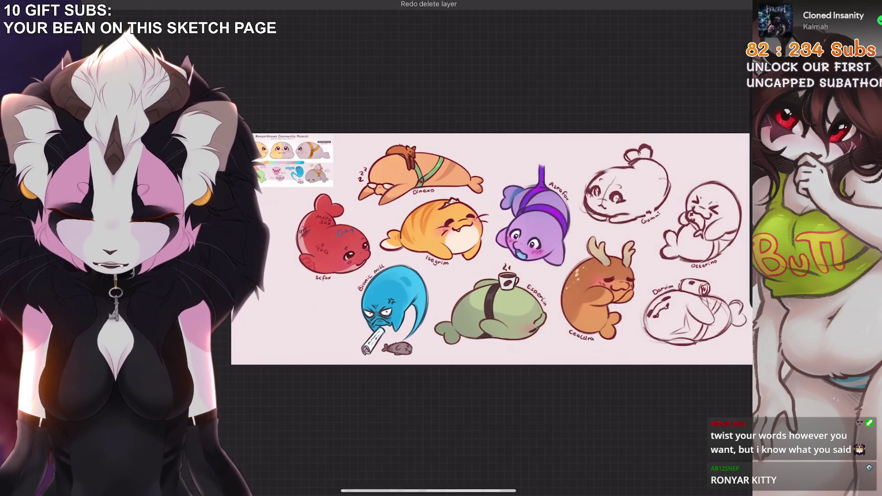
scroll(491, 248, "down", 2)
scroll(473, 250, "up", 3)
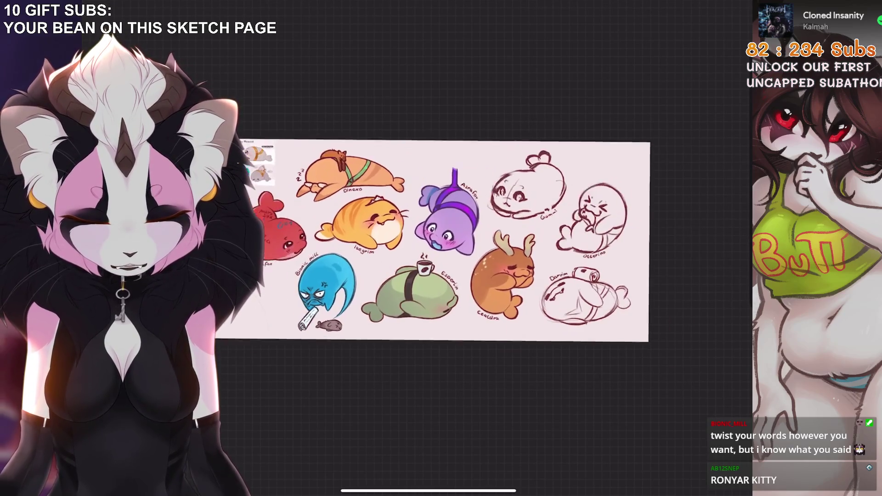
scroll(460, 250, "up", 3)
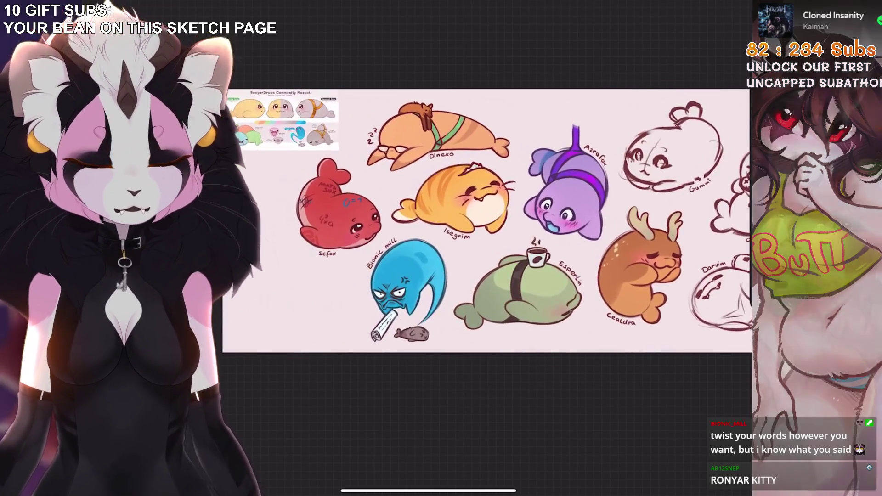
Hide the reference sheet on Layer 1 in the Layers list
key("l")
scroll(413, 229, "down", 2)
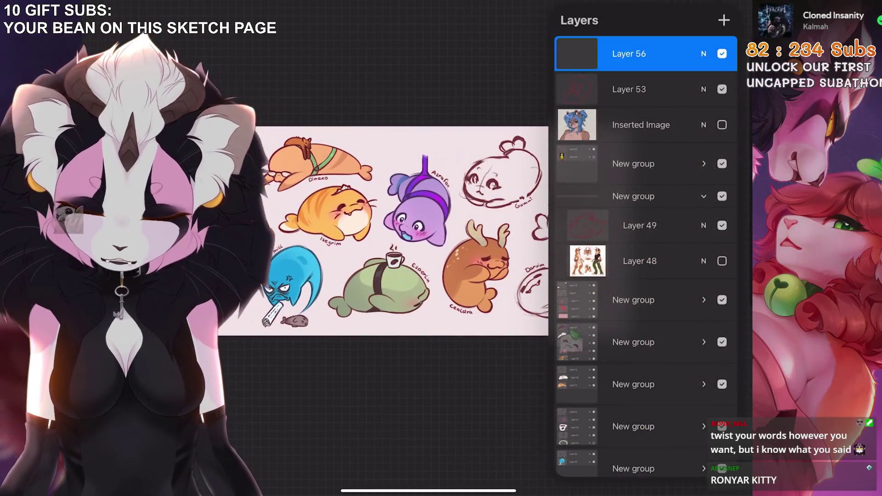
key("l")
scroll(404, 236, "down", 1)
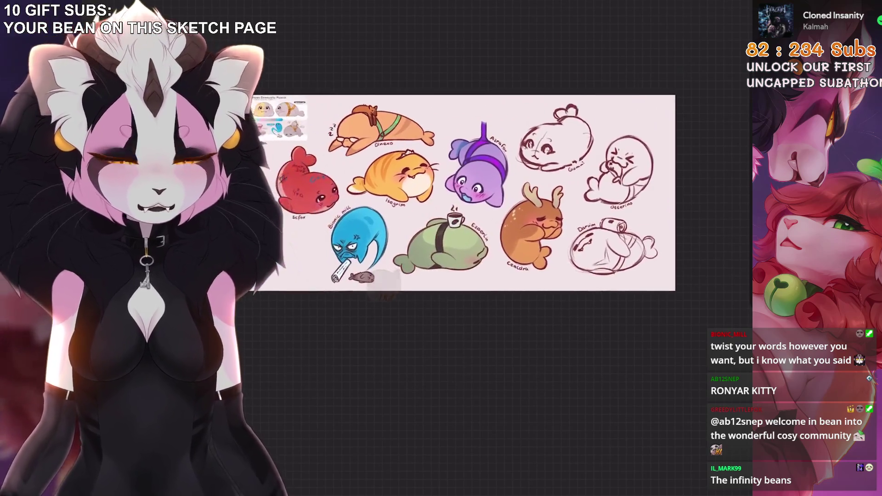
key("l")
scroll(645, 258, "down", 5)
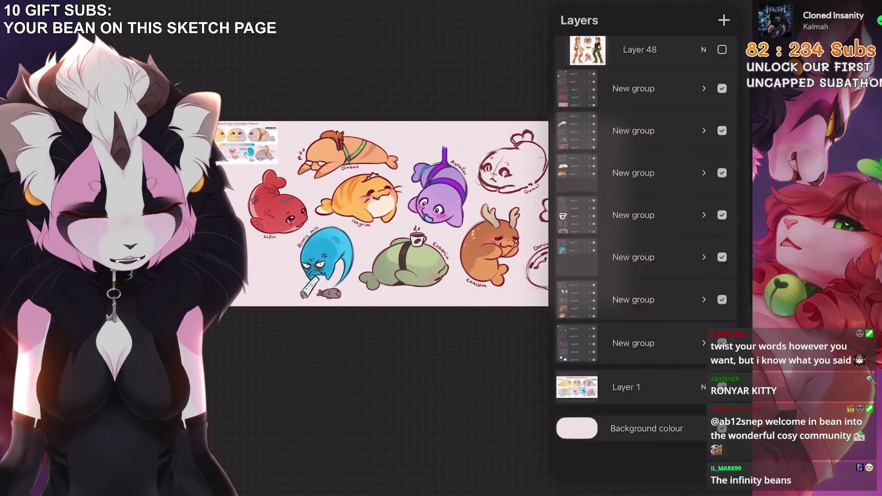
left_click(722, 428)
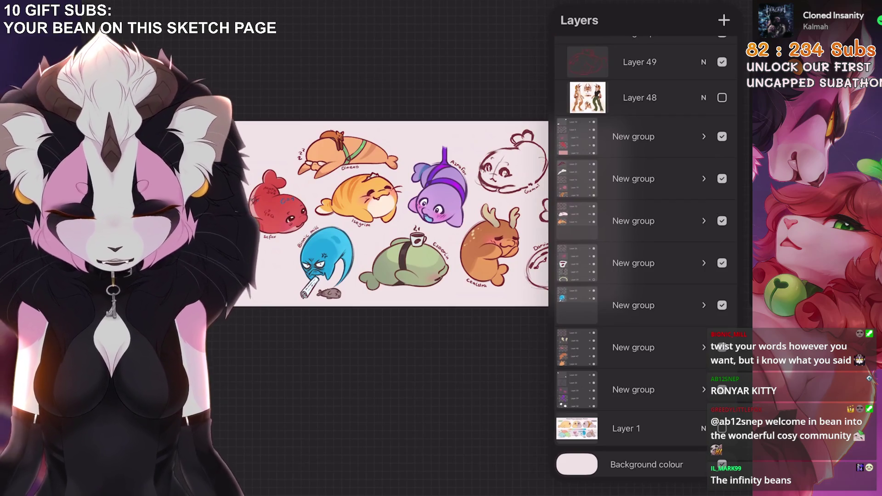
Select Layer 1 and scale its reference sheet down into the page's top-left corner
key("v")
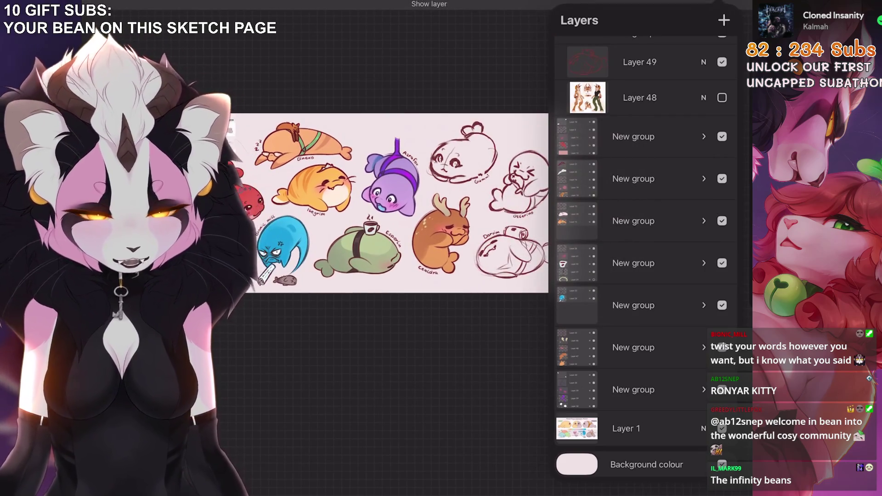
key("l")
scroll(645, 257, "down", 5)
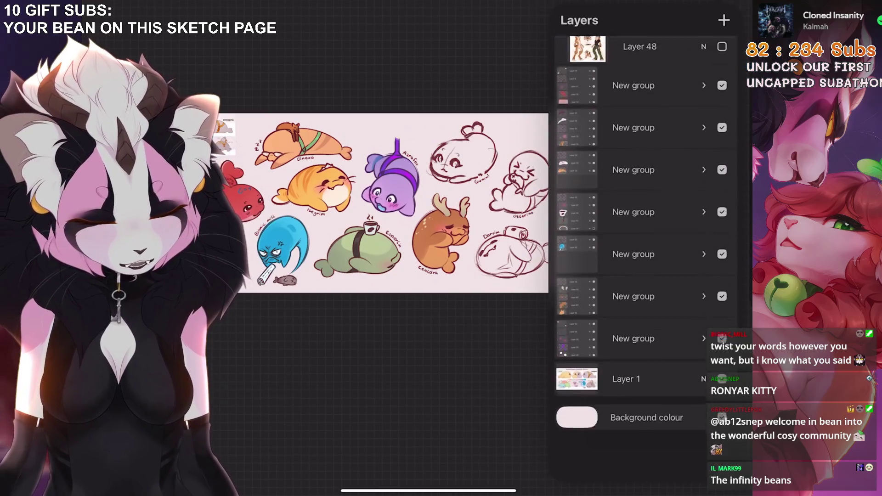
left_click(626, 428)
key("v")
mouse_move(546, 289)
left_mouse_down()
mouse_move(395, 180)
mouse_move(291, 168)
left_mouse_up()
left_click(151, 12)
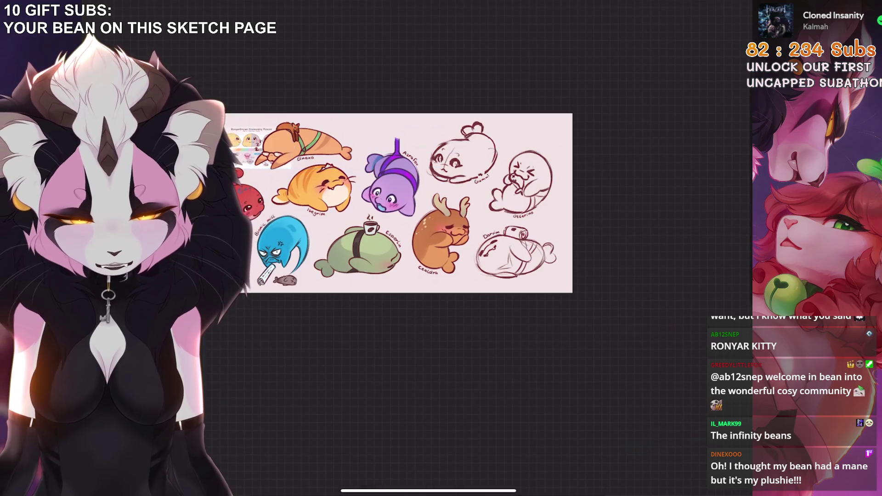
Resize the canvas to 4823 by 2327 px with Crop and Resize
left_click(52, 11)
left_click(138, 92)
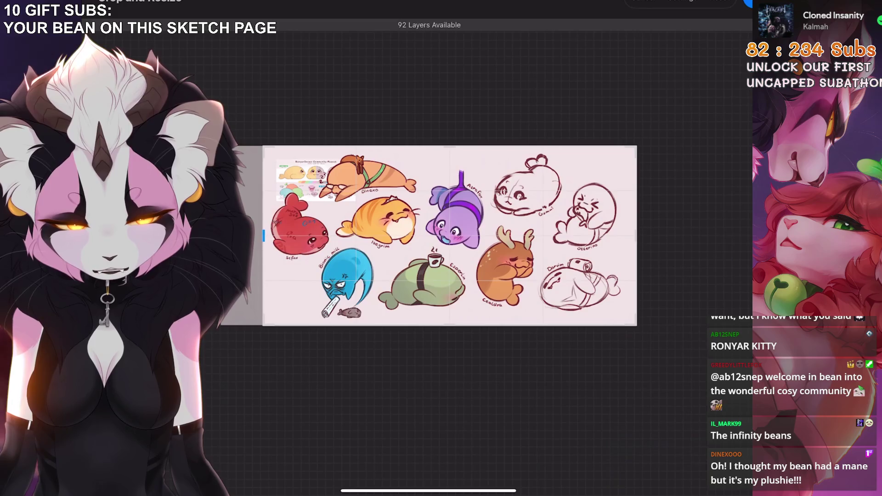
left_click_drag(228, 220, 220, 220)
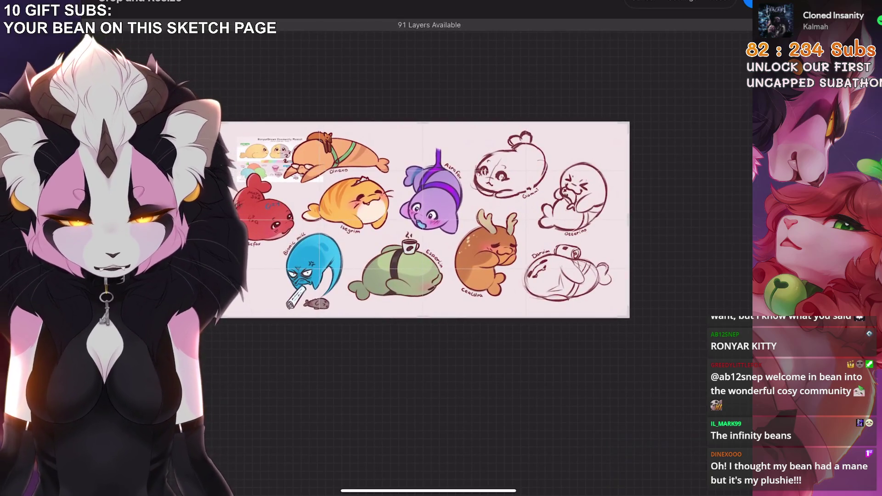
left_click_drag(276, 219, 368, 186)
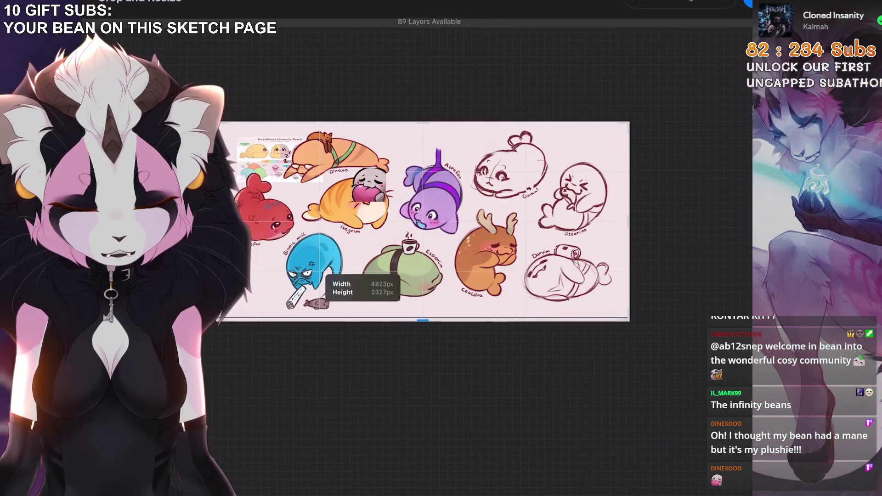
key("Return")
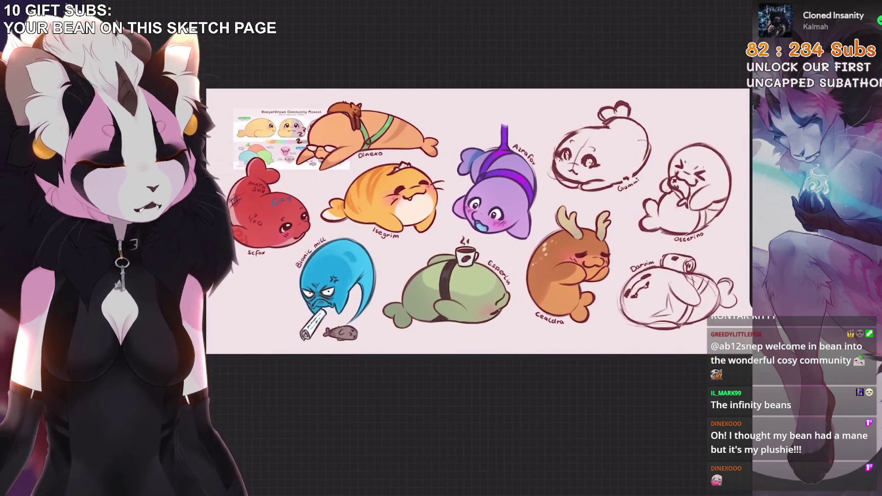
Check the Layers list and look over the resized page
key("l")
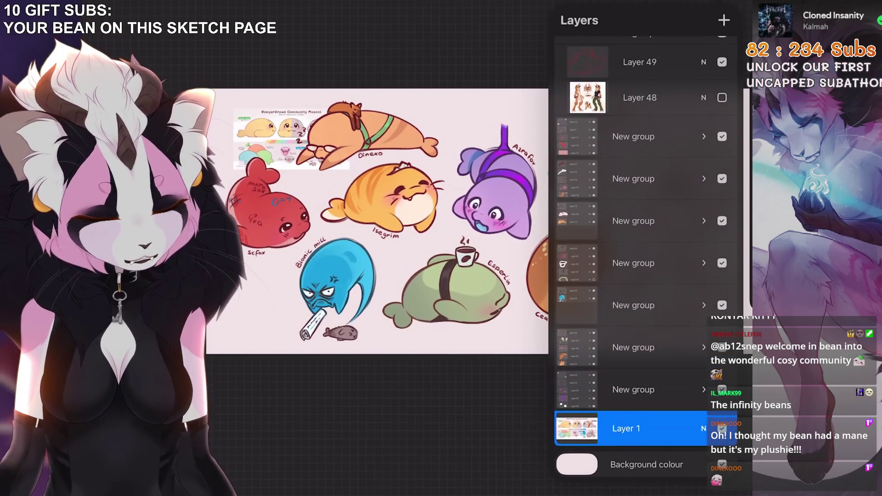
key("l")
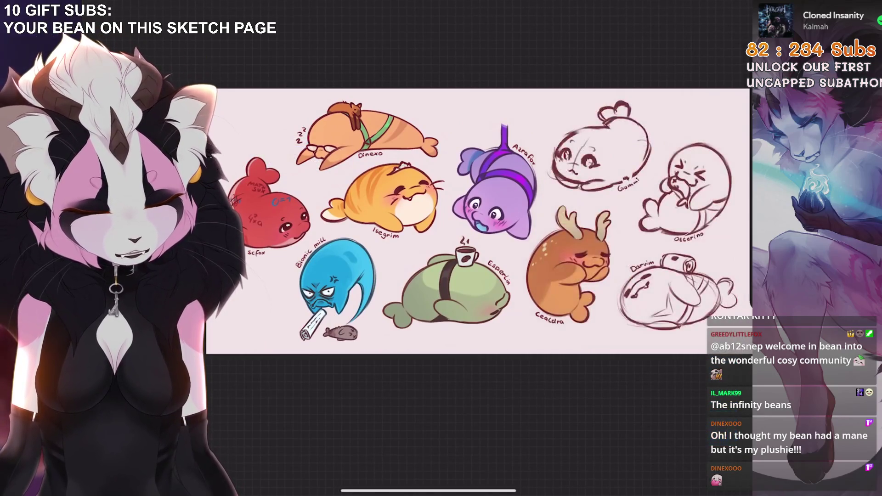
scroll(441, 230, "up", 2)
scroll(478, 235, "down", 2)
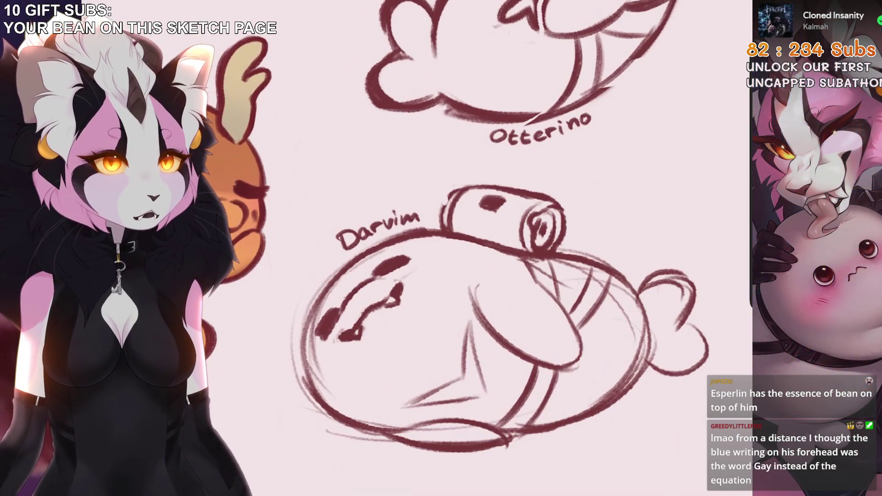
Fit the whole bean sketch page on screen
key("ctrl+0")
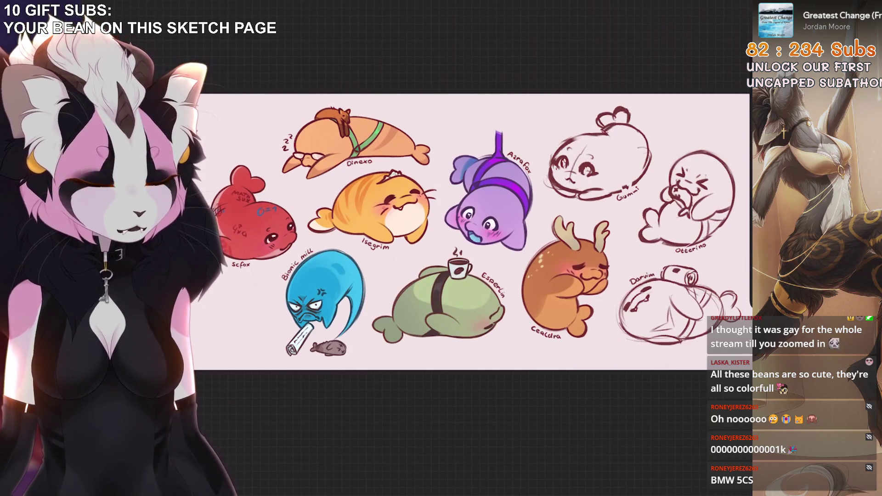
Select Layer 56 at the top of the stack and untick Background colour
key("l")
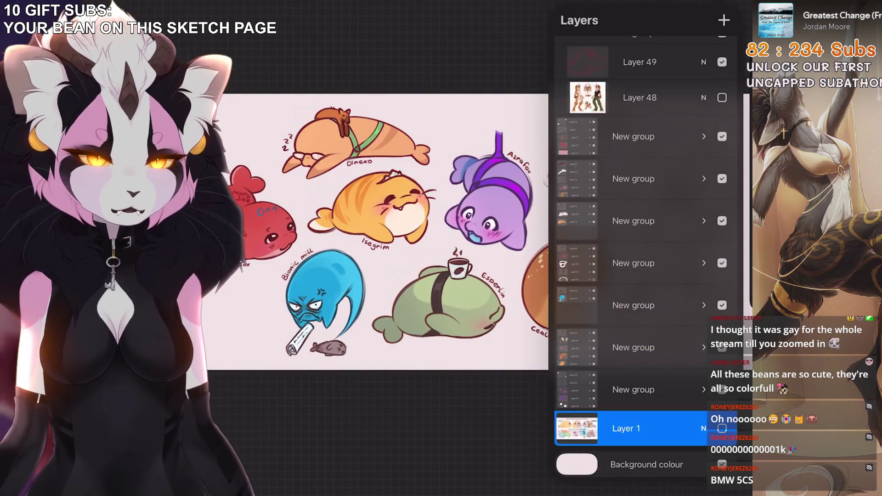
key("l")
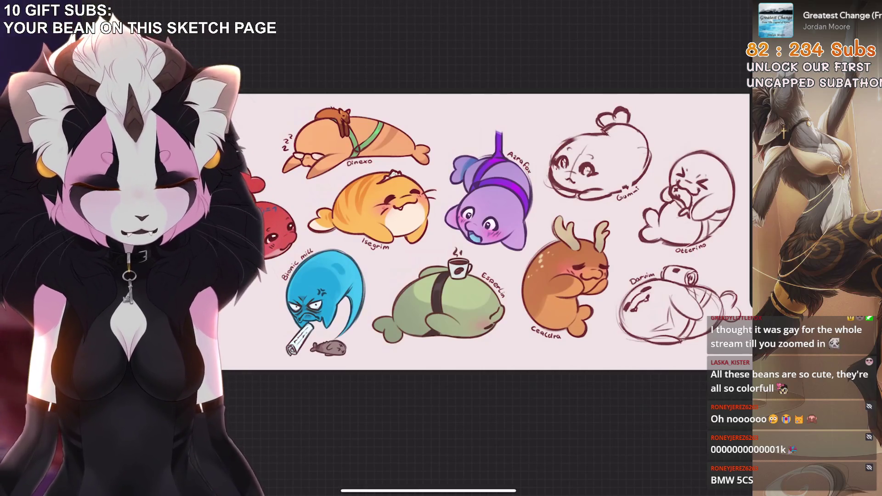
key("l")
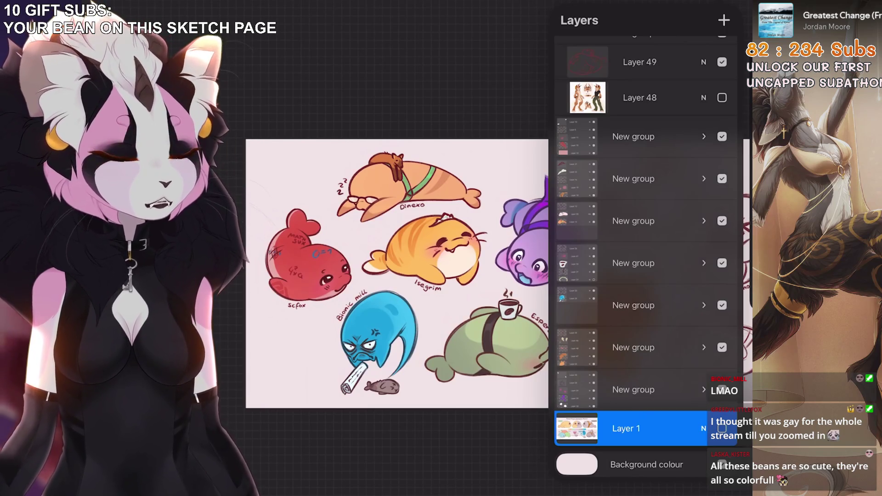
scroll(645, 258, "up", 4)
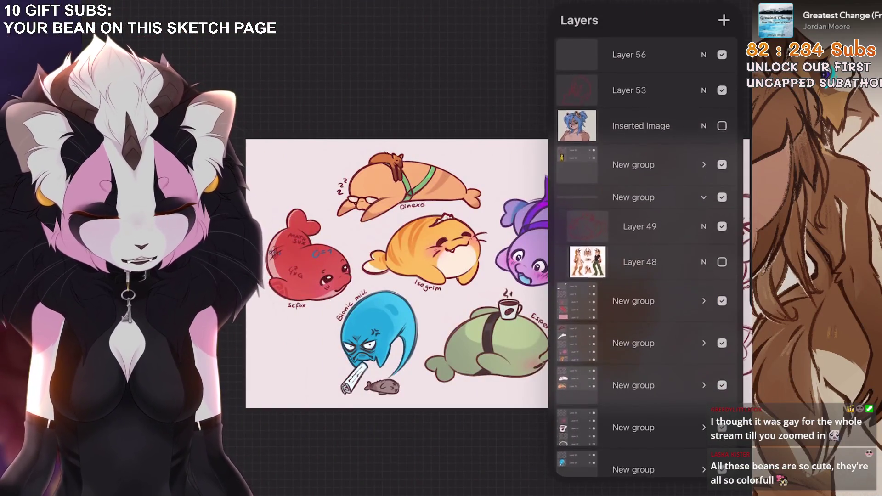
left_click(643, 54)
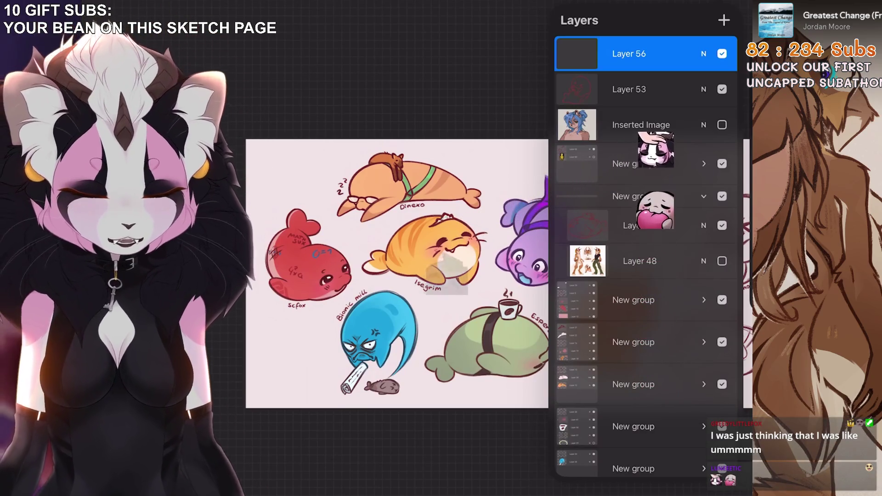
scroll(645, 257, "down", 5)
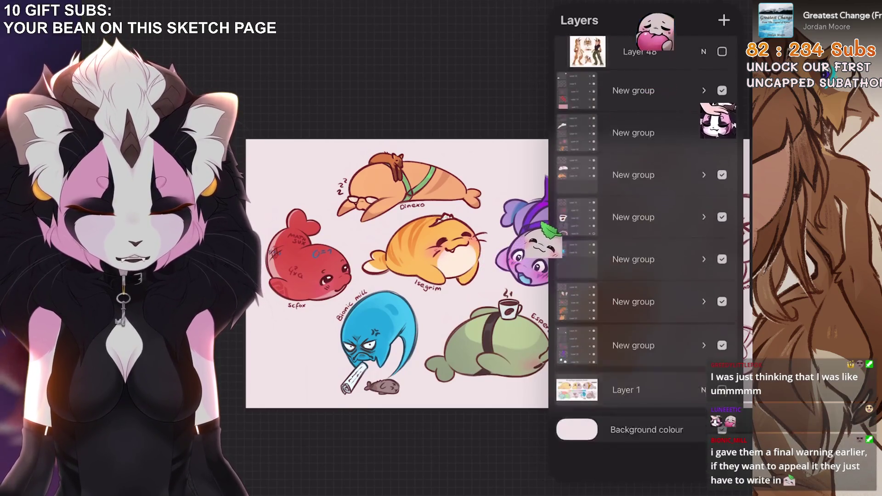
left_click(722, 464)
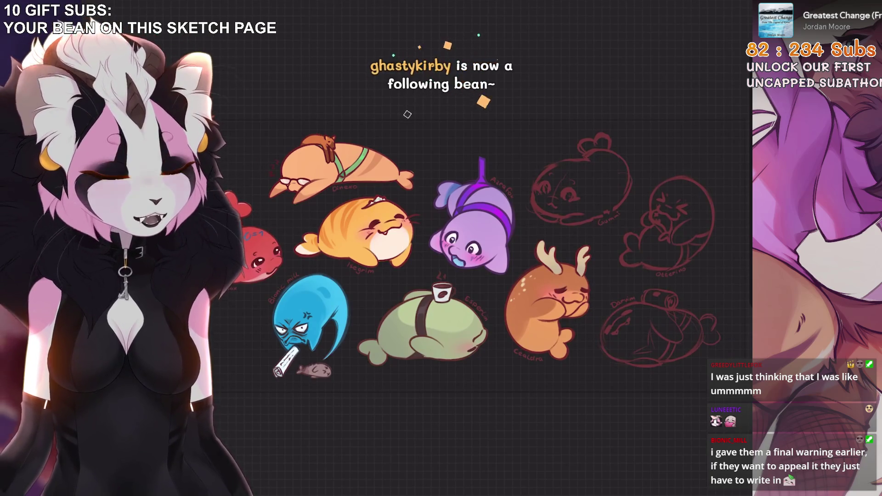
Re-enable Background colour, expand the bean's group, show Layer 5 and select Layer 8
key("l")
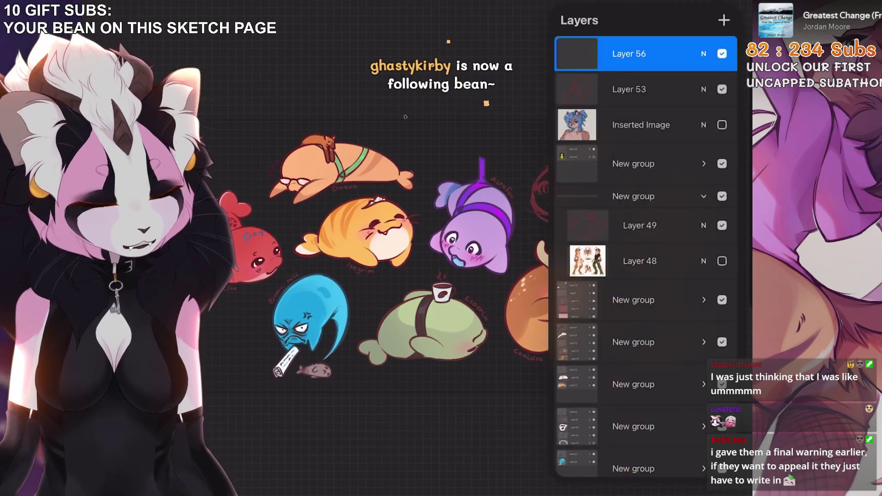
scroll(645, 257, "down", 5)
left_click(722, 97)
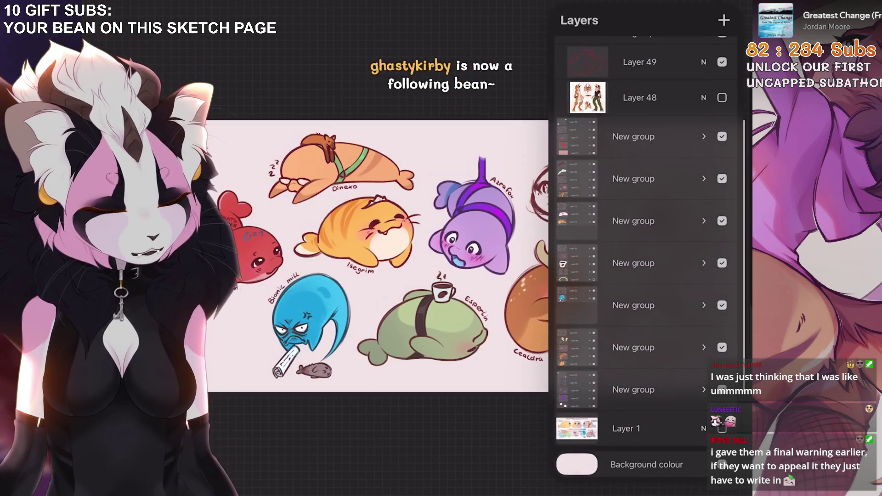
scroll(645, 257, "up", 3)
left_click(633, 273)
left_click(704, 273)
scroll(645, 257, "down", 4)
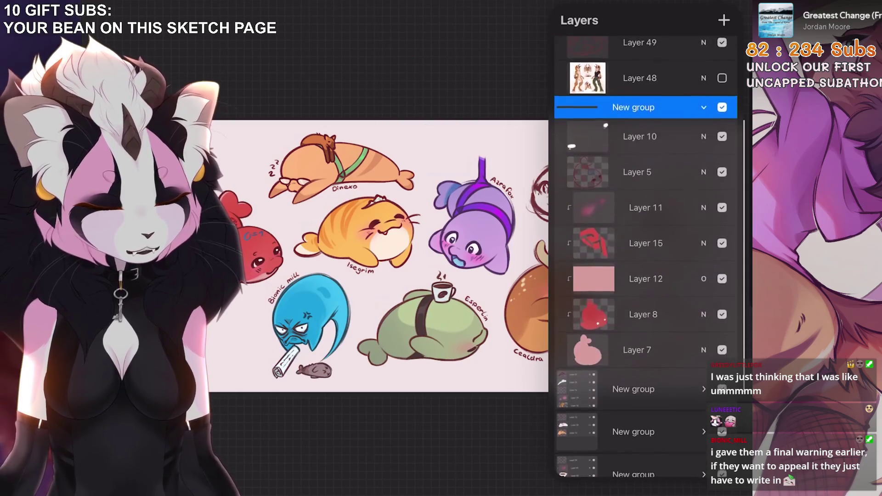
left_click(643, 314)
left_click(637, 175)
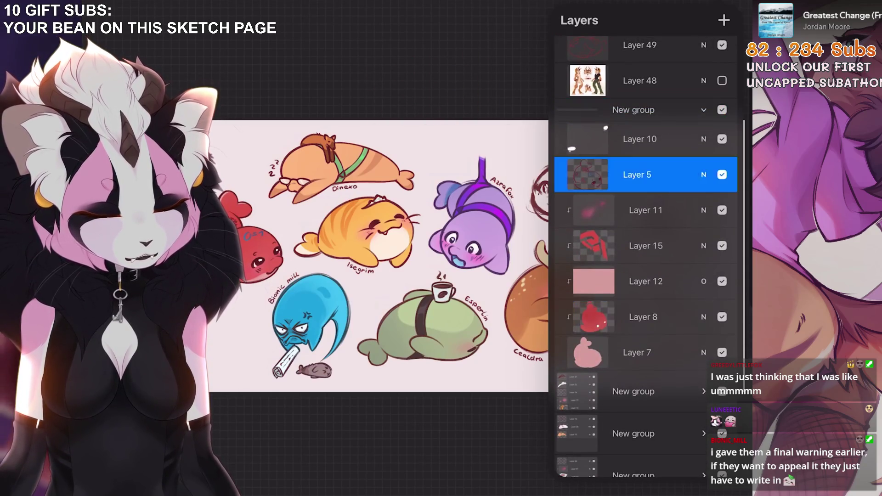
left_click(721, 174)
scroll(413, 252, "up", 5)
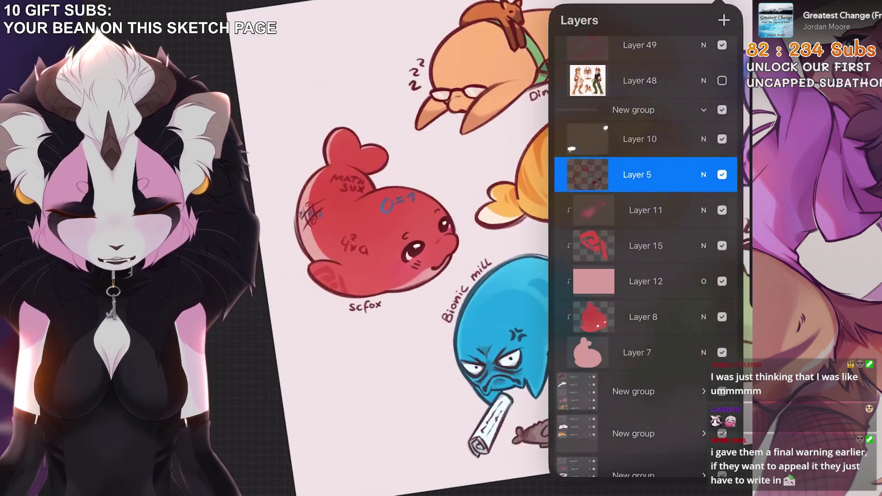
left_click(643, 317)
Lower the red fill's saturation to about 49%, keeping brightness at 50%
key("ctrl+u")
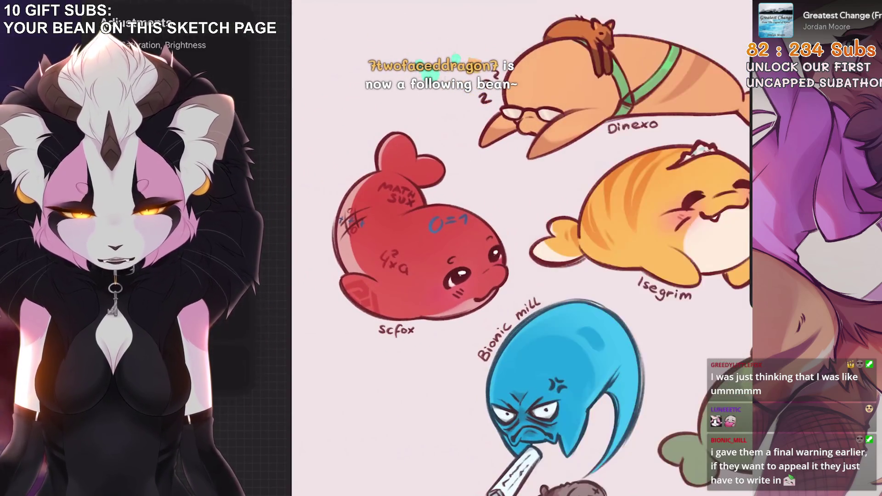
left_click_drag(427, 466, 439, 466)
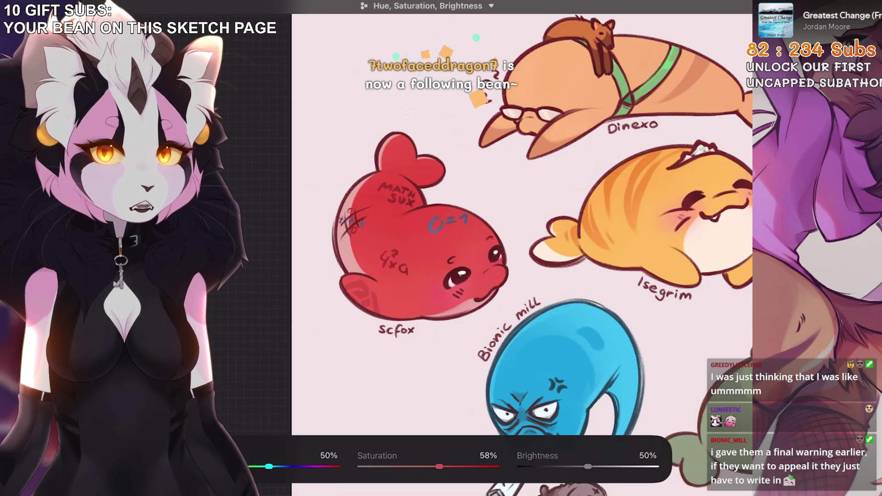
left_click_drag(439, 466, 433, 466)
left_click_drag(588, 467, 585, 466)
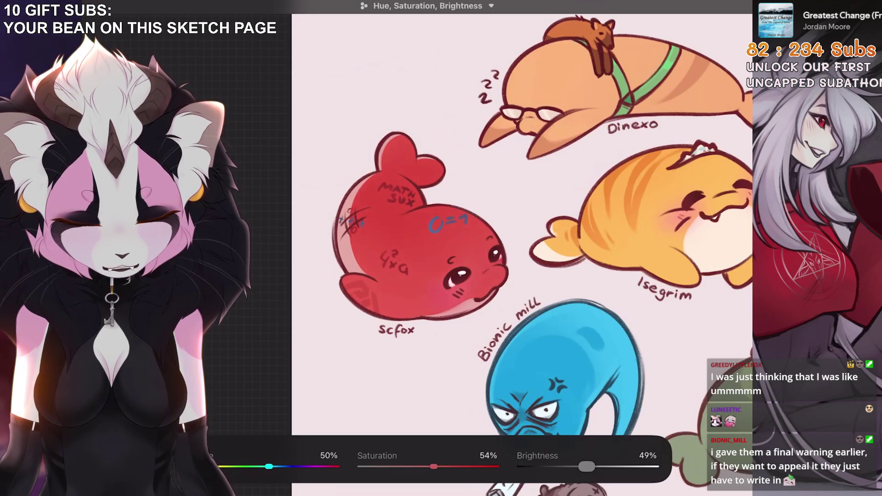
left_click_drag(587, 466, 588, 466)
left_click_drag(434, 467, 429, 466)
scroll(521, 248, "down", 3)
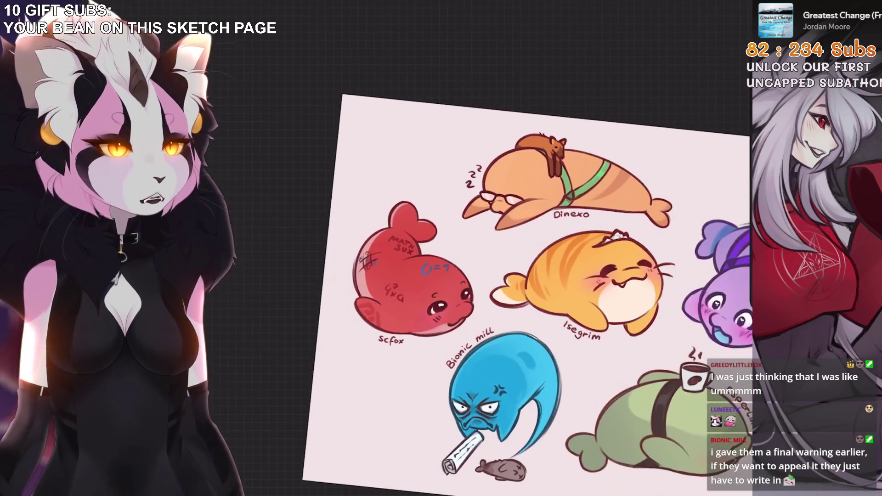
key("ctrl+z")
key("ctrl+z")
key("ctrl+z")
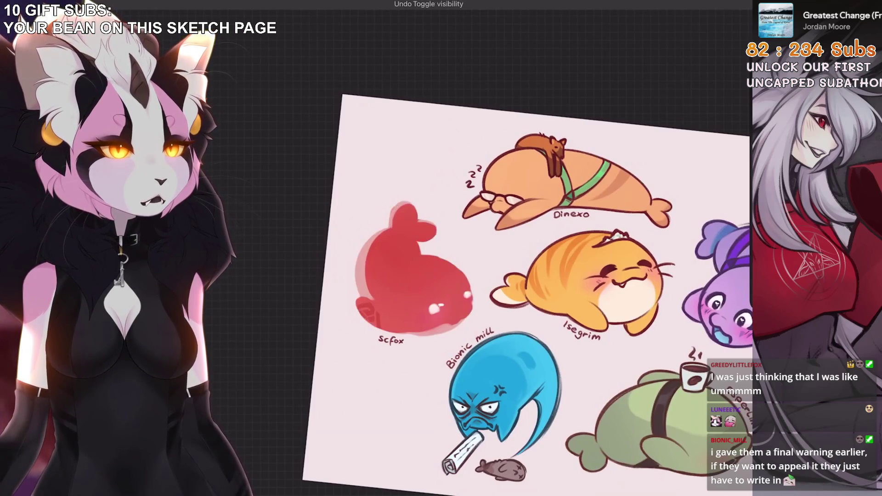
key("ctrl+z")
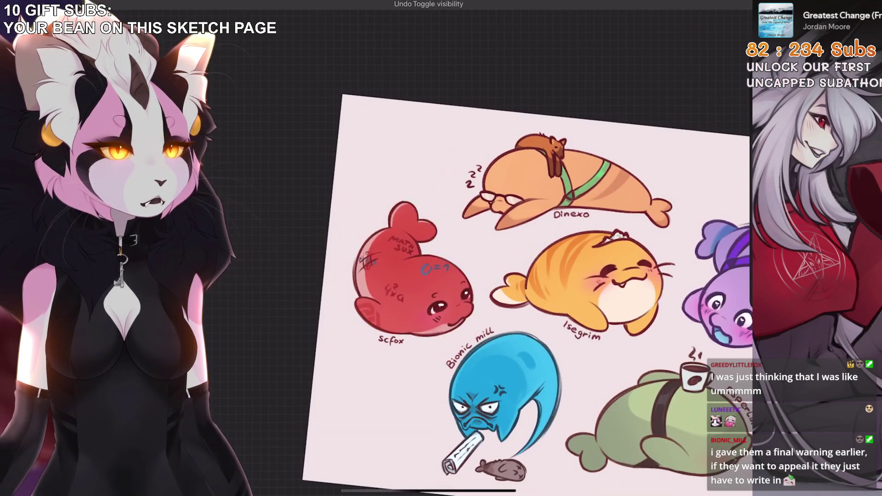
key("ctrl+z")
key("ctrl+z")
key("ctrl+z")
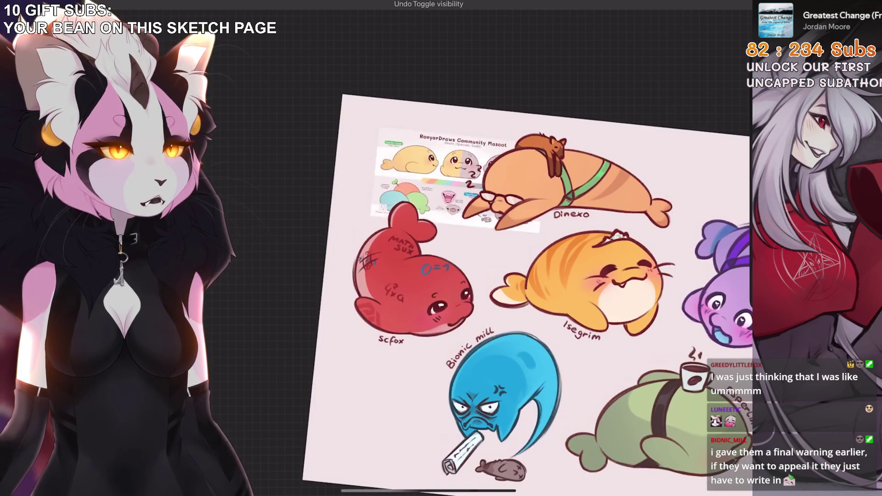
key("ctrl+z")
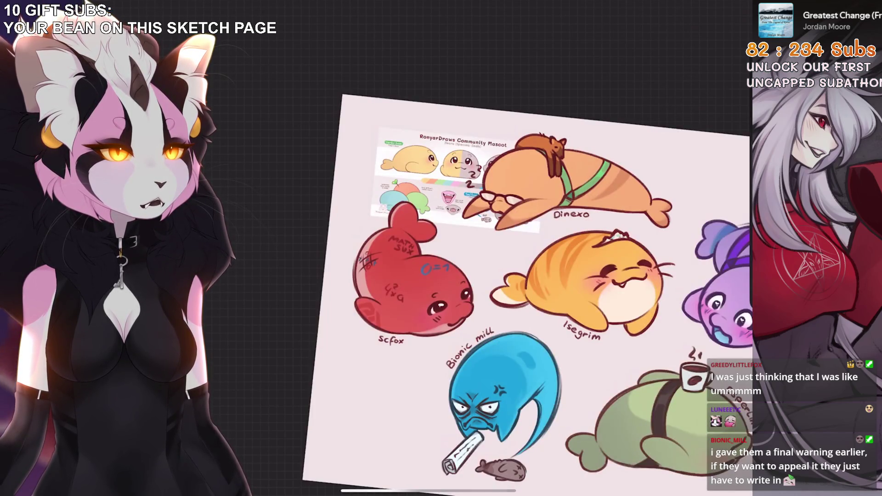
key("ctrl+shift+z")
key("ctrl+shift+z")
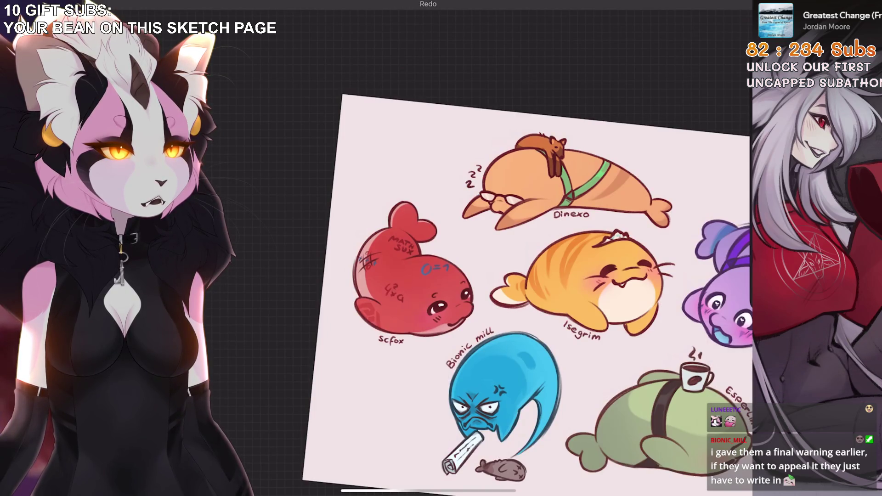
key("ctrl+shift+z")
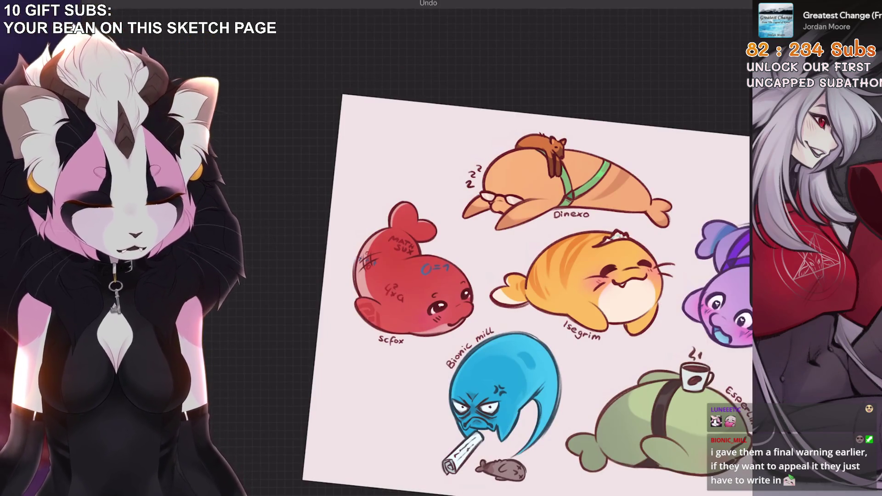
key("ctrl+z")
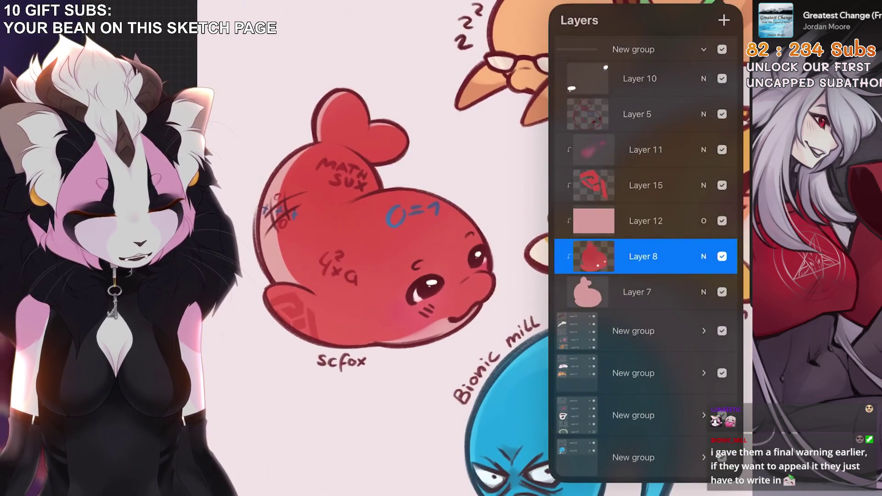
key("ctrl+z")
key("ctrl+shift+z")
key("ctrl+z")
key("ctrl+shift+z")
key("ctrl+z")
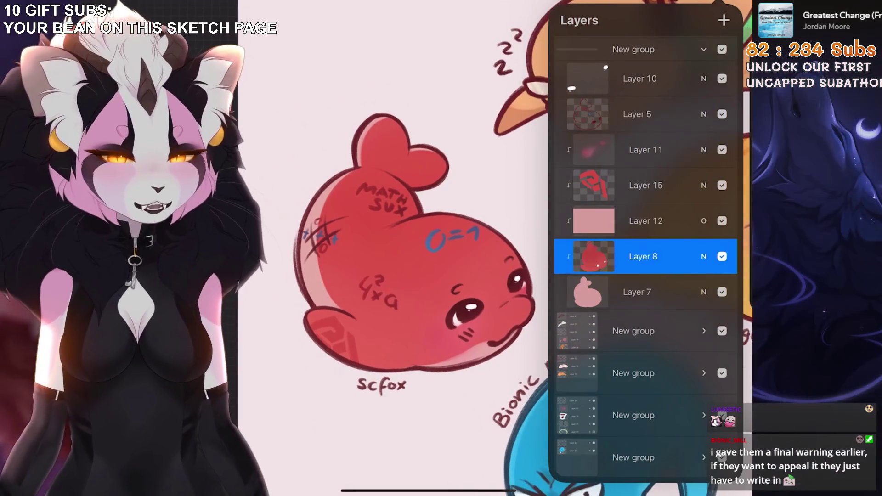
scroll(413, 248, "up", 2)
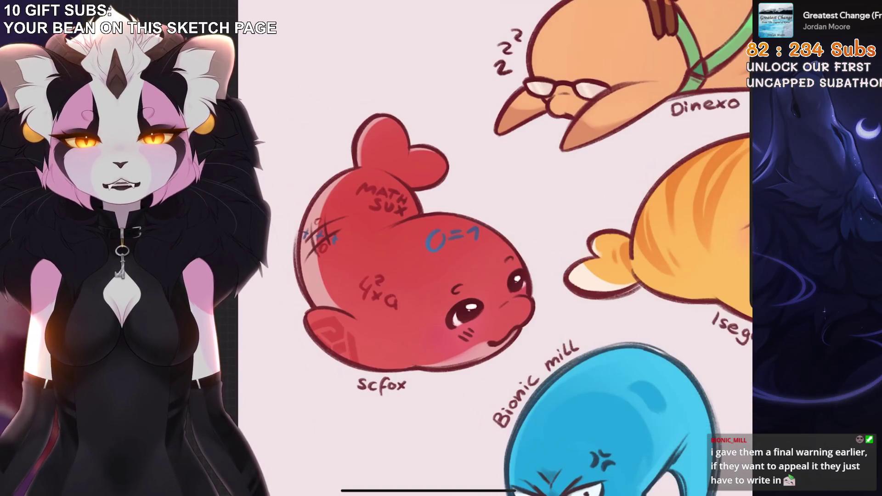